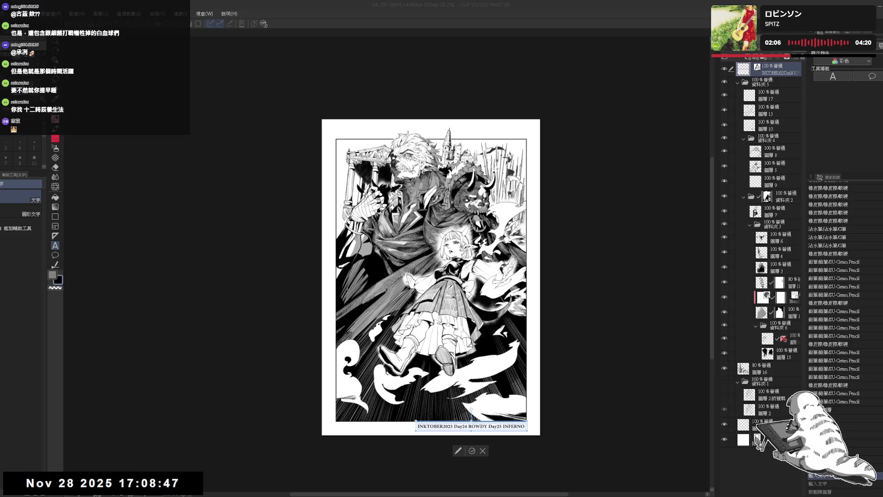
Commit the 'INKTOBER2025 Day24 ROWDY Day25 INFERNO' caption and save the inked page
{"action": "left_click", "coordinate": [472, 451]}
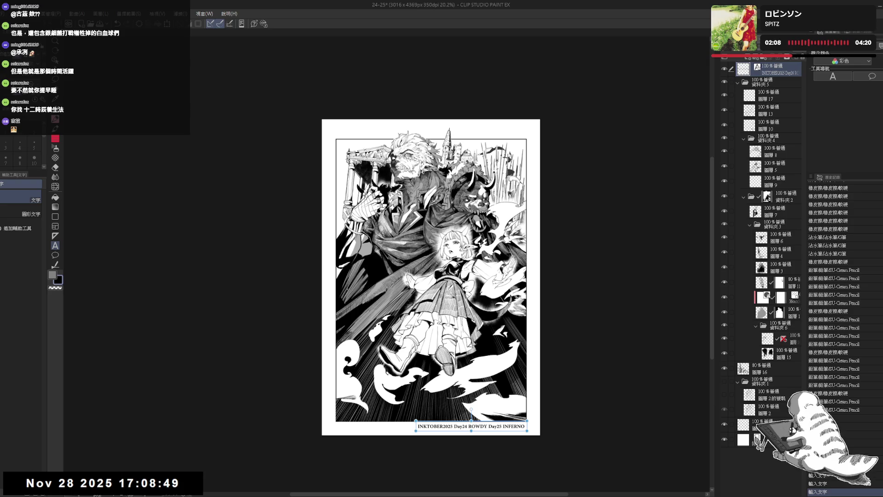
{"action": "key", "text": "ctrl+s"}
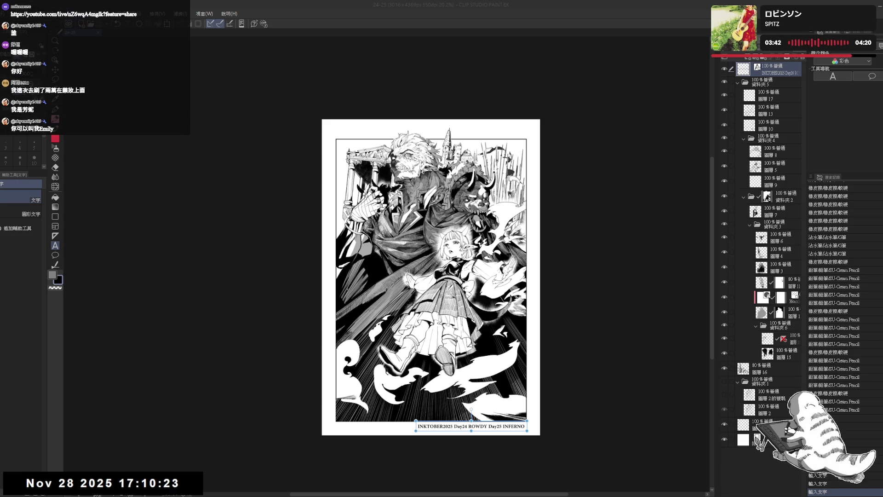
{"action": "left_click", "coordinate": [505, 26]}
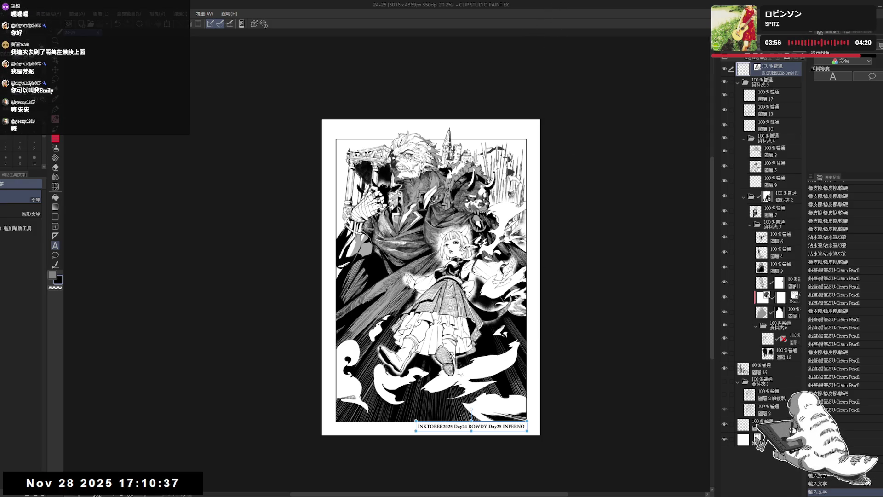
{"action": "left_click_drag", "start_coordinate": [473, 297], "coordinate": [430, 304]}
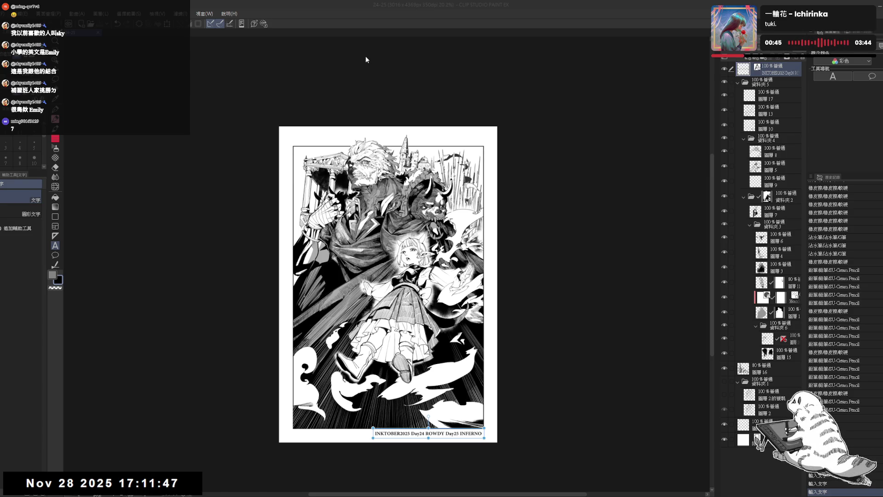
Bring up the blank 2480x3508 px, 350 dpi canvas and reposition it in view
{"action": "key", "text": "ctrl+Tab"}
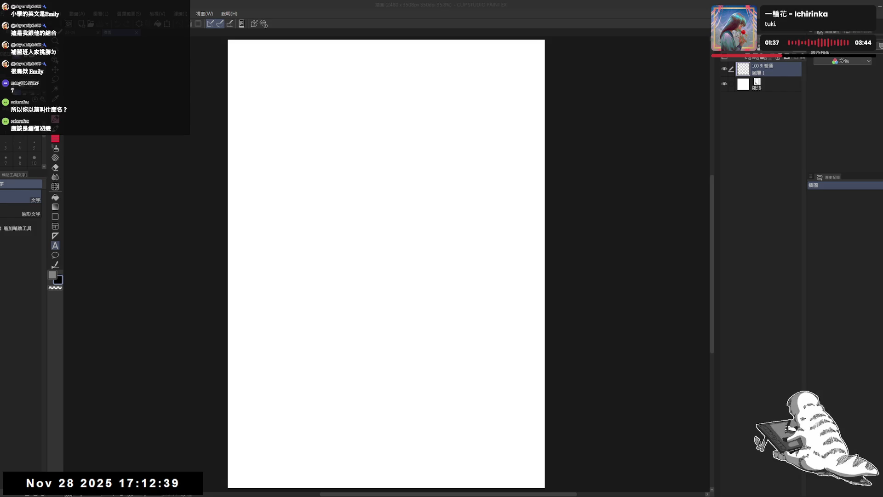
{"action": "left_click_drag", "start_coordinate": [382, 119], "coordinate": [389, 151]}
Pick the pencil in grey and test a couple of trial strokes, undoing one
{"action": "scroll", "coordinate": [449, 211], "scroll_direction": "down", "scroll_amount": 1}
{"action": "scroll", "coordinate": [460, 208], "scroll_direction": "up", "scroll_amount": 1}
{"action": "key", "text": "p"}
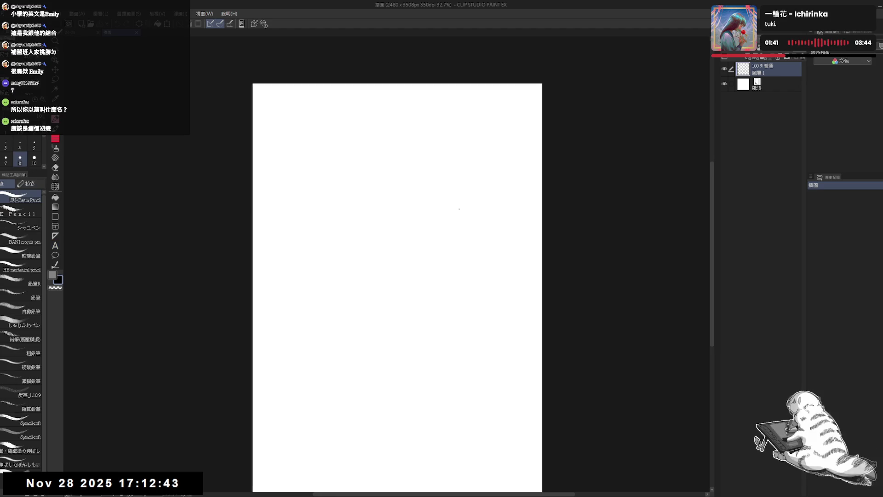
{"action": "key", "text": "x"}
{"action": "left_click_drag", "start_coordinate": [384, 58], "coordinate": [384, 43]}
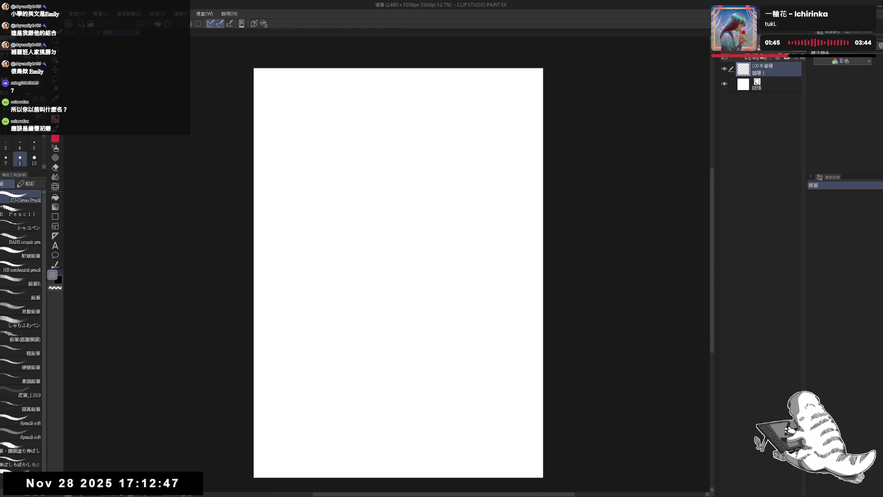
{"action": "left_click_drag", "start_coordinate": [391, 111], "coordinate": [377, 144]}
{"action": "key", "text": "ctrl+z"}
Sketch the head outline near the top of the page
{"action": "left_click_drag", "start_coordinate": [394, 110], "coordinate": [387, 130]}
{"action": "mouse_move", "coordinate": [394, 110]}
{"action": "left_mouse_down"}
{"action": "mouse_move", "coordinate": [386, 132]}
{"action": "mouse_move", "coordinate": [416, 99]}
{"action": "left_mouse_up"}
{"action": "mouse_move", "coordinate": [394, 108]}
{"action": "left_mouse_down"}
{"action": "mouse_move", "coordinate": [418, 98]}
{"action": "mouse_move", "coordinate": [432, 110]}
{"action": "mouse_move", "coordinate": [425, 147]}
{"action": "mouse_move", "coordinate": [396, 165]}
{"action": "mouse_move", "coordinate": [386, 150]}
{"action": "mouse_move", "coordinate": [381, 167]}
{"action": "left_mouse_up"}
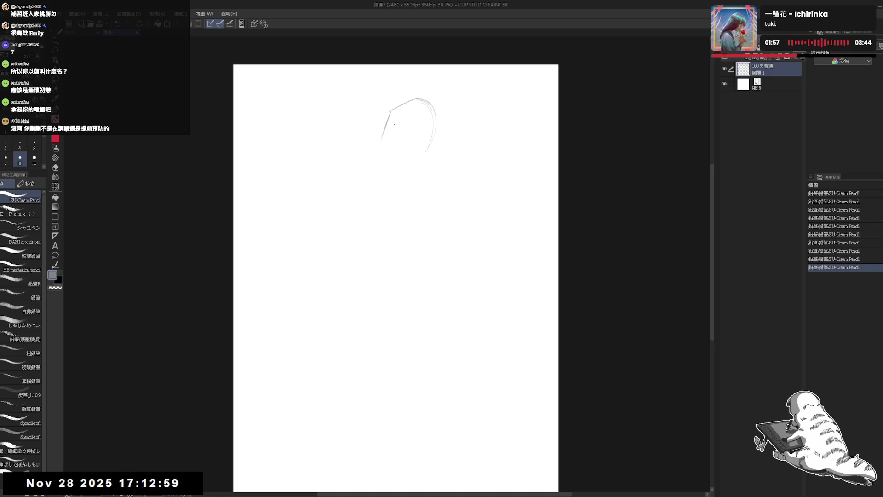
{"action": "mouse_move", "coordinate": [391, 116]}
{"action": "left_mouse_down"}
{"action": "mouse_move", "coordinate": [385, 133]}
{"action": "mouse_move", "coordinate": [398, 168]}
{"action": "left_mouse_up"}
Erase stray lines around the head outline
{"action": "key", "text": "e"}
{"action": "left_click_drag", "start_coordinate": [372, 129], "coordinate": [380, 135]}
{"action": "left_click_drag", "start_coordinate": [385, 172], "coordinate": [388, 179]}
{"action": "left_click_drag", "start_coordinate": [385, 165], "coordinate": [387, 174]}
{"action": "left_click_drag", "start_coordinate": [375, 115], "coordinate": [395, 177]}
{"action": "key", "text": "p"}
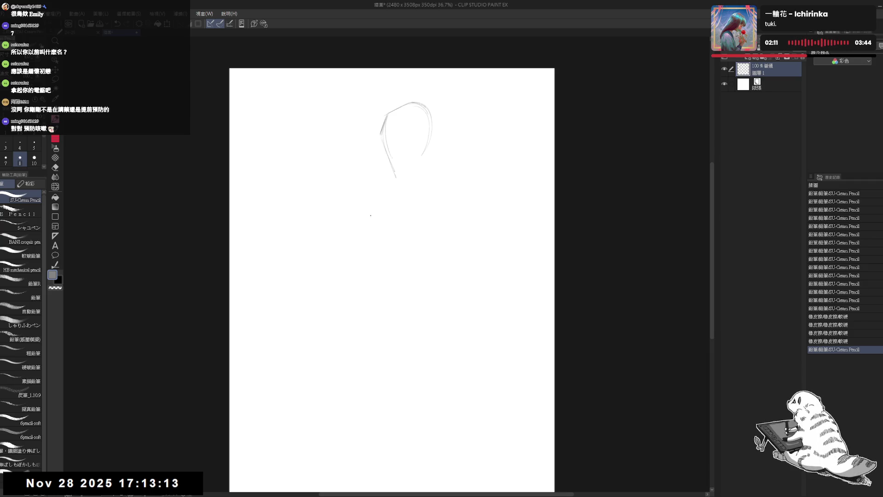
Trim the lower line, draw a centre line down the face, and mirror the view to check
{"action": "key", "text": "e"}
{"action": "mouse_move", "coordinate": [394, 164]}
{"action": "left_mouse_down"}
{"action": "mouse_move", "coordinate": [408, 177]}
{"action": "mouse_move", "coordinate": [418, 162]}
{"action": "mouse_move", "coordinate": [385, 152]}
{"action": "mouse_move", "coordinate": [421, 147]}
{"action": "left_mouse_up"}
{"action": "key", "text": "p"}
{"action": "key", "text": "ctrl+z"}
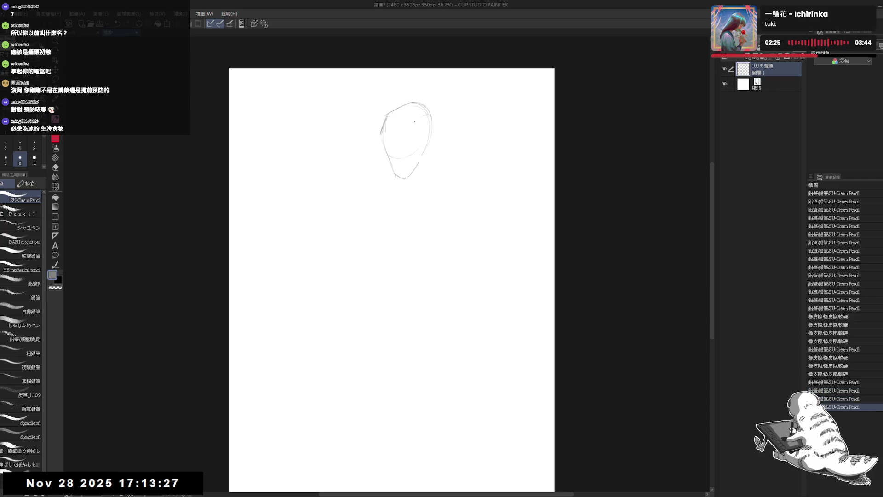
{"action": "mouse_move", "coordinate": [409, 177]}
{"action": "left_mouse_down"}
{"action": "mouse_move", "coordinate": [412, 135]}
{"action": "mouse_move", "coordinate": [430, 133]}
{"action": "left_mouse_up"}
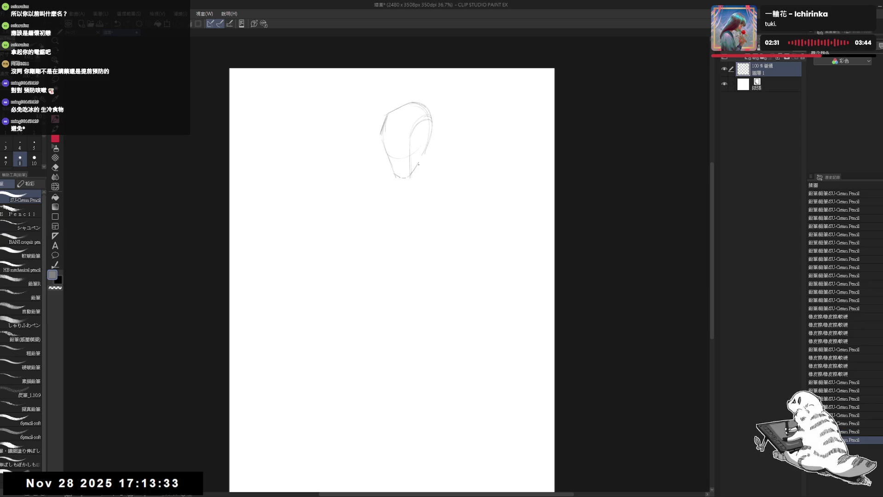
{"action": "key", "text": "h"}
{"action": "left_click", "coordinate": [383, 150]}
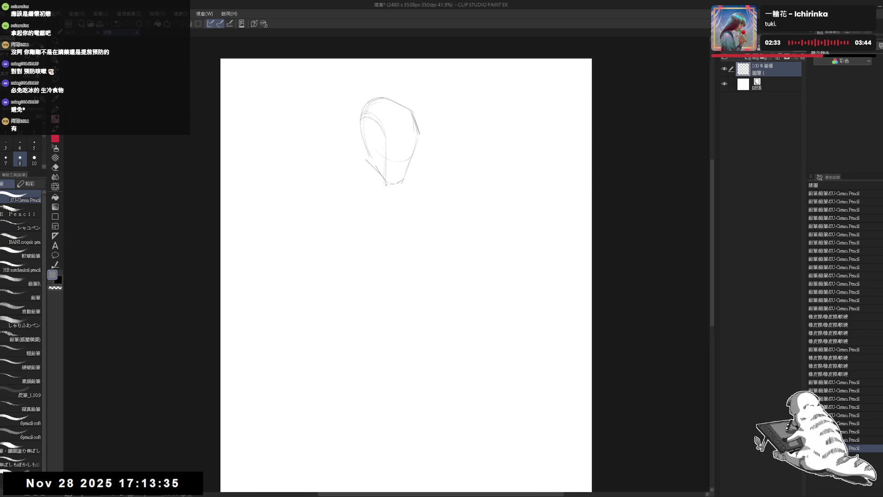
Draw the chin down toward the neck and extend the inner curve of the head
{"action": "key", "text": "ctrl+z"}
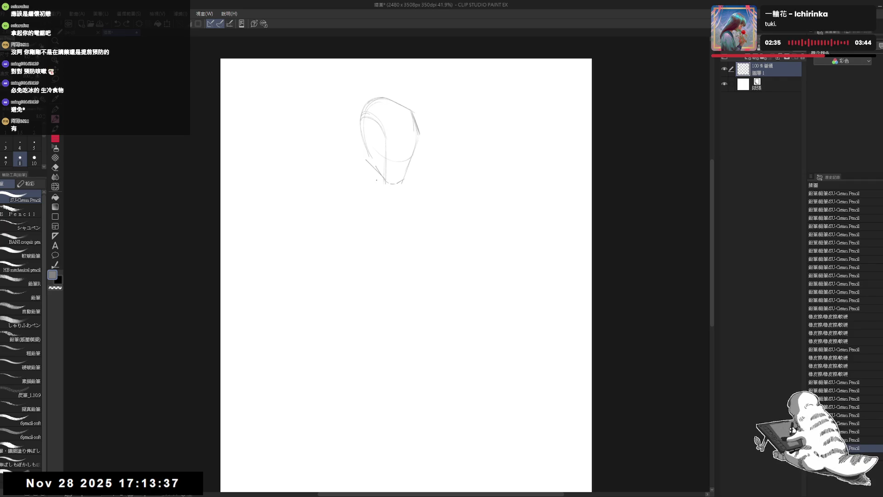
{"action": "left_click_drag", "start_coordinate": [376, 167], "coordinate": [378, 183]}
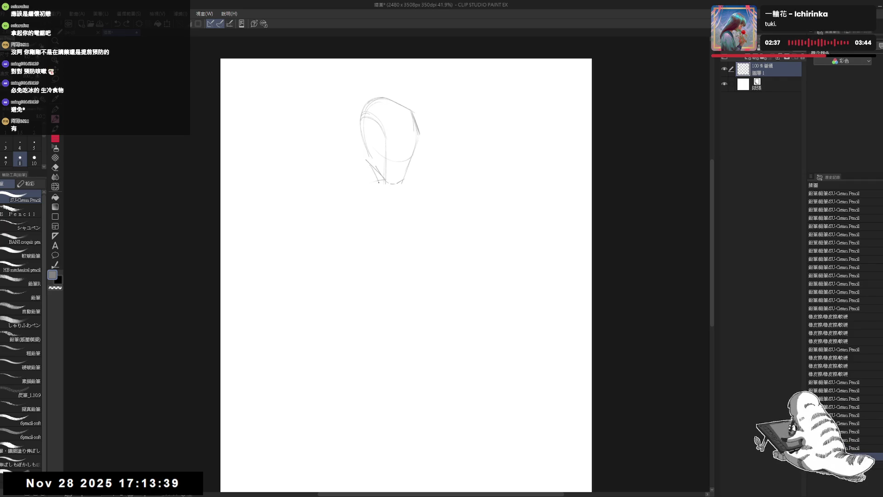
{"action": "key", "text": "h"}
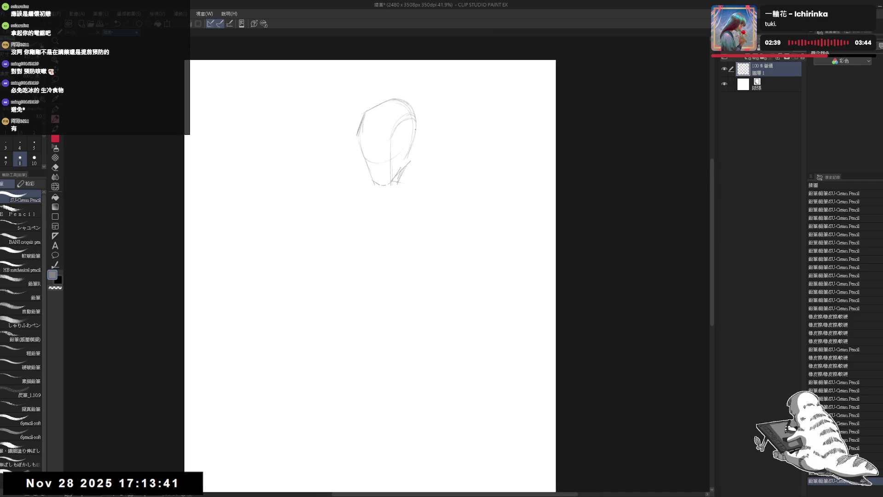
{"action": "left_click_drag", "start_coordinate": [380, 212], "coordinate": [386, 235]}
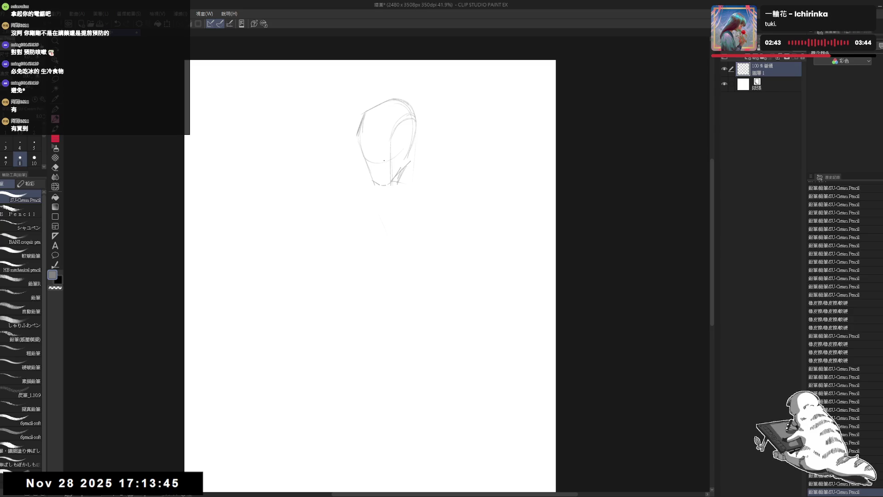
{"action": "mouse_move", "coordinate": [391, 144]}
{"action": "left_mouse_down"}
{"action": "mouse_move", "coordinate": [408, 145]}
{"action": "mouse_move", "coordinate": [398, 169]}
{"action": "left_mouse_up"}
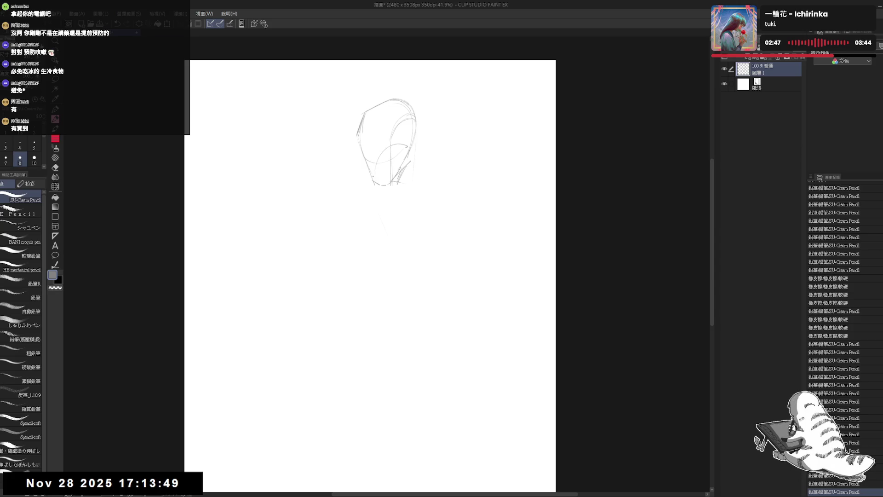
Add small pencil marks below the head and near the chin
{"action": "left_click", "coordinate": [387, 151]}
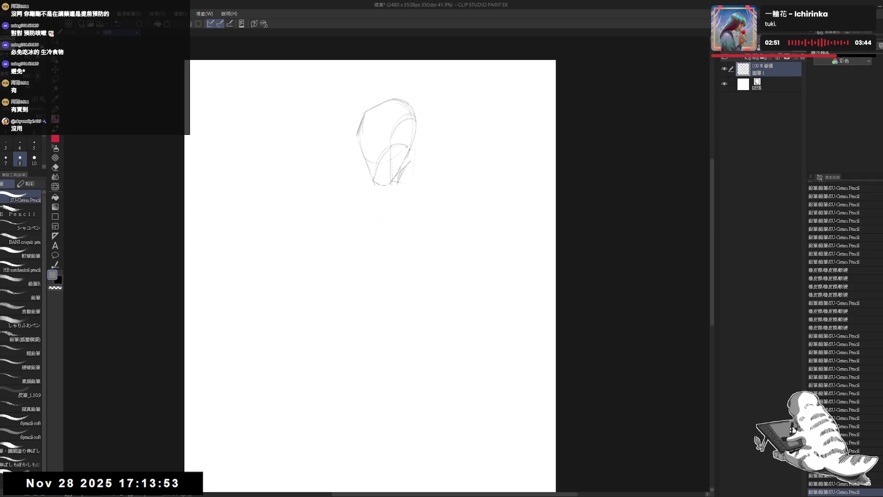
{"action": "left_click", "coordinate": [389, 196]}
{"action": "left_click", "coordinate": [393, 193]}
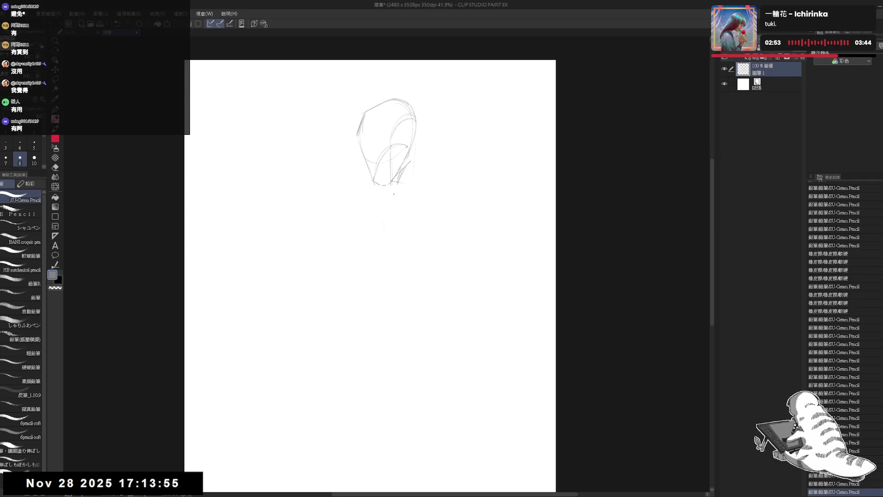
{"action": "left_click", "coordinate": [386, 187]}
{"action": "left_click", "coordinate": [385, 187]}
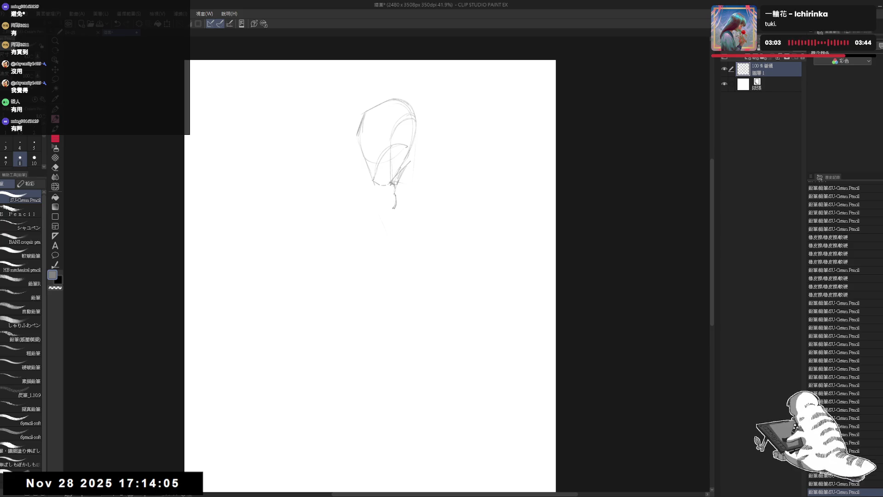
{"action": "left_click", "coordinate": [383, 179]}
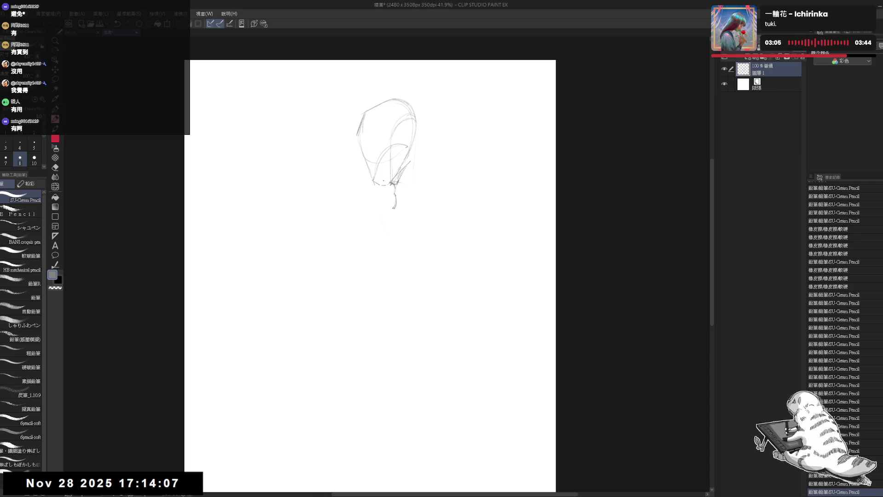
{"action": "left_click_drag", "start_coordinate": [395, 206], "coordinate": [396, 209]}
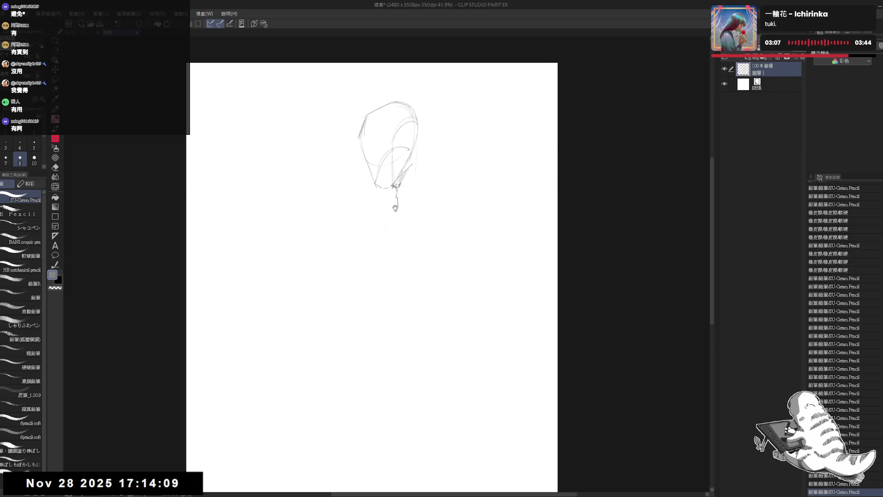
{"action": "key", "text": "ctrl+z"}
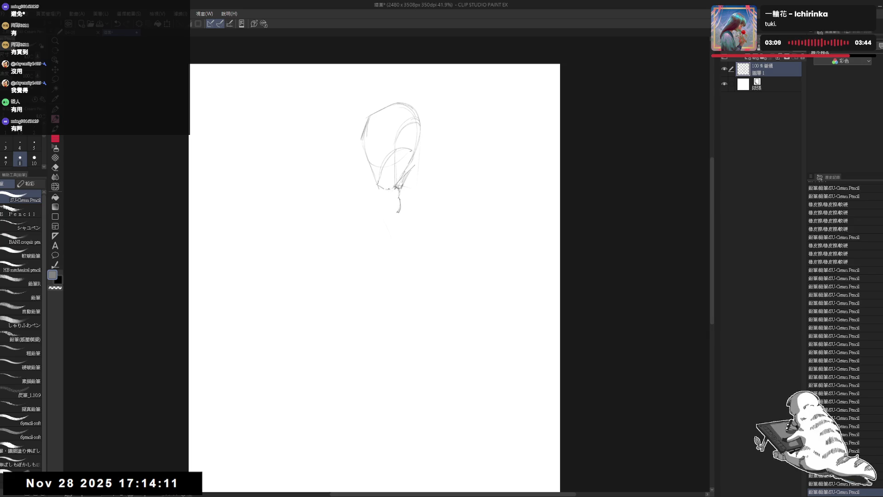
Sketch short jaw strokes below and left of the chin and along the head's right side
{"action": "left_click_drag", "start_coordinate": [389, 189], "coordinate": [384, 199]}
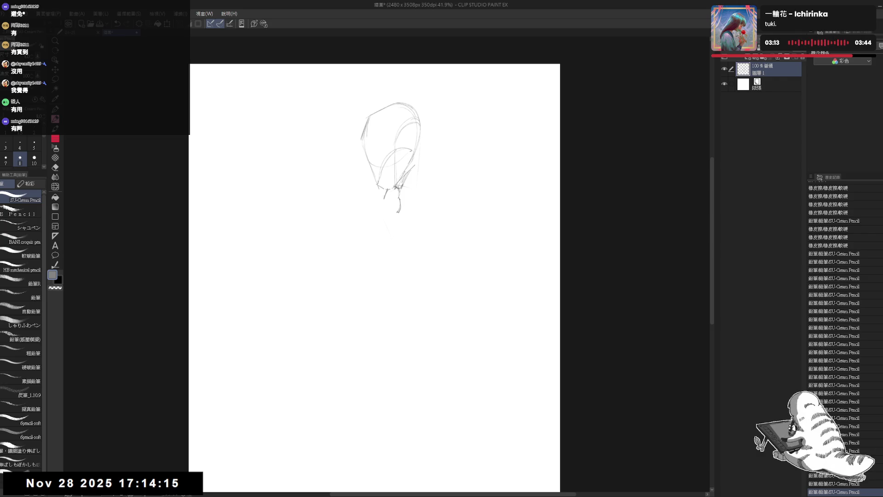
{"action": "left_click_drag", "start_coordinate": [368, 198], "coordinate": [376, 193]}
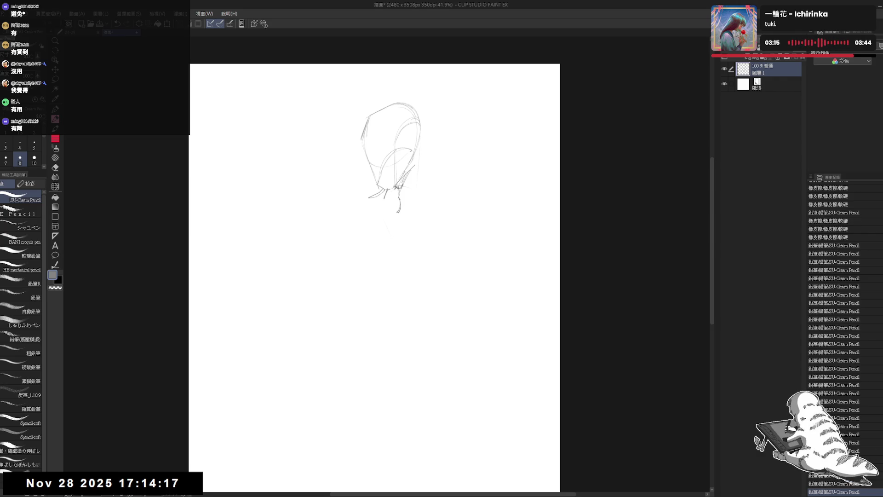
{"action": "left_click", "coordinate": [427, 154]}
{"action": "left_click", "coordinate": [416, 151]}
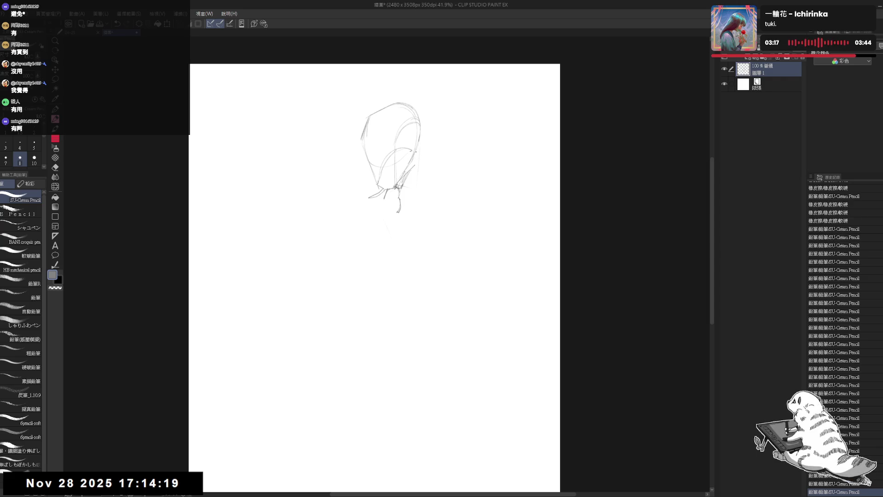
{"action": "mouse_move", "coordinate": [419, 164]}
{"action": "left_mouse_down"}
{"action": "mouse_move", "coordinate": [425, 203]}
{"action": "mouse_move", "coordinate": [415, 197]}
{"action": "mouse_move", "coordinate": [398, 213]}
{"action": "left_mouse_up"}
{"action": "key", "text": "e"}
{"action": "key", "text": "p"}
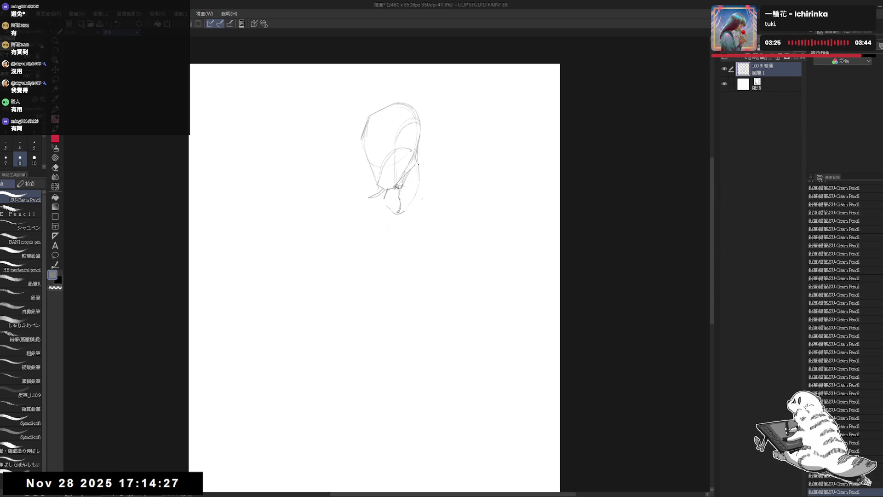
Draw the neck curve down from the jaw and erase stray marks near the chin
{"action": "left_click_drag", "start_coordinate": [419, 162], "coordinate": [449, 201]}
{"action": "key", "text": "e"}
{"action": "mouse_move", "coordinate": [384, 205]}
{"action": "left_mouse_down"}
{"action": "mouse_move", "coordinate": [365, 194]}
{"action": "mouse_move", "coordinate": [393, 209]}
{"action": "left_mouse_up"}
{"action": "key", "text": "p"}
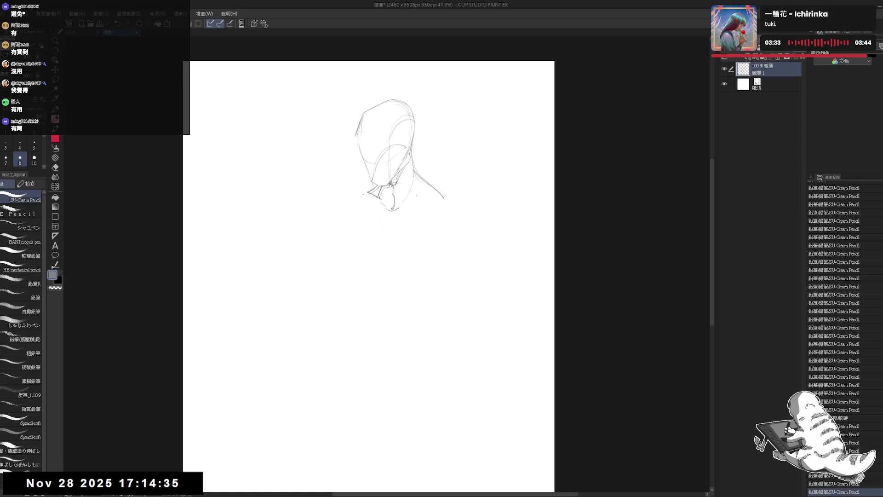
Mirror the view and trim part of the shoulder stroke
{"action": "key", "text": "h"}
{"action": "key", "text": "h"}
{"action": "left_click_drag", "start_coordinate": [407, 200], "coordinate": [446, 207]}
{"action": "key", "text": "e"}
{"action": "left_click_drag", "start_coordinate": [394, 223], "coordinate": [404, 213]}
{"action": "key", "text": "p"}
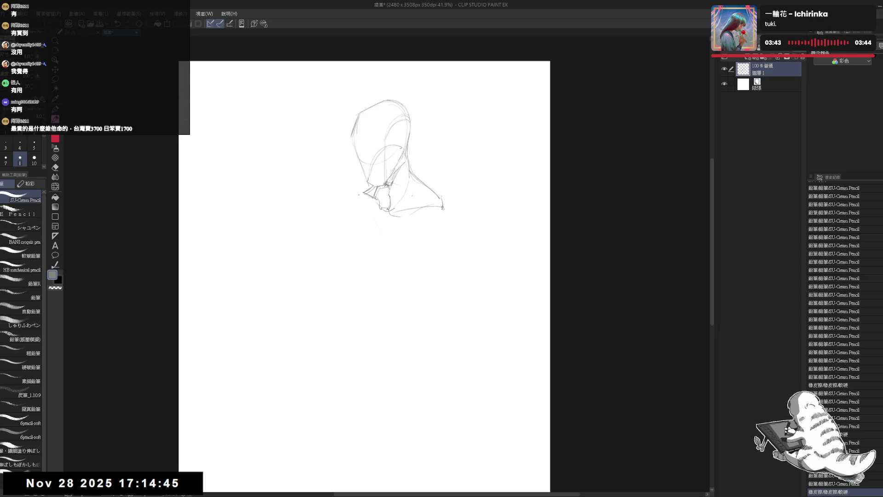
Draw long torso lines down from the shoulder and along the figure's left side
{"action": "left_click_drag", "start_coordinate": [443, 207], "coordinate": [424, 254]}
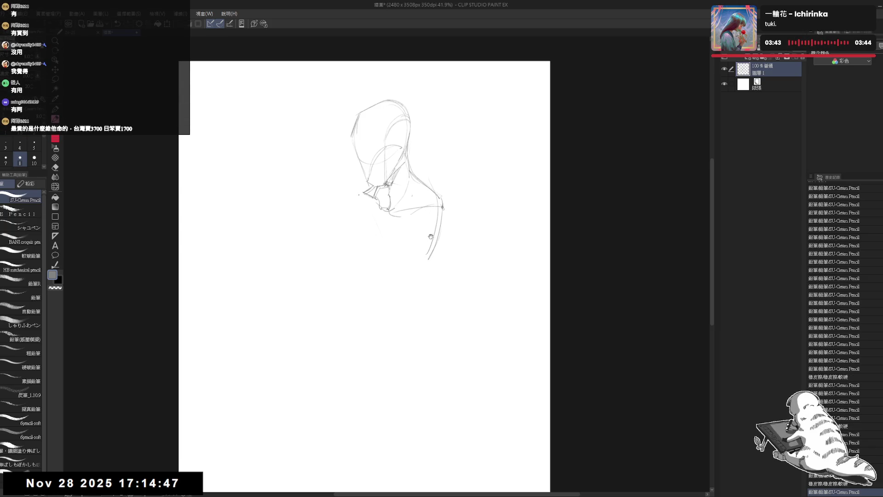
{"action": "left_click_drag", "start_coordinate": [362, 180], "coordinate": [368, 256]}
{"action": "left_click_drag", "start_coordinate": [401, 308], "coordinate": [402, 308]}
{"action": "mouse_move", "coordinate": [355, 207]}
{"action": "left_mouse_down"}
{"action": "mouse_move", "coordinate": [357, 234]}
{"action": "mouse_move", "coordinate": [384, 283]}
{"action": "left_mouse_up"}
{"action": "left_click_drag", "start_coordinate": [402, 217], "coordinate": [404, 221]}
{"action": "left_click_drag", "start_coordinate": [381, 253], "coordinate": [381, 258]}
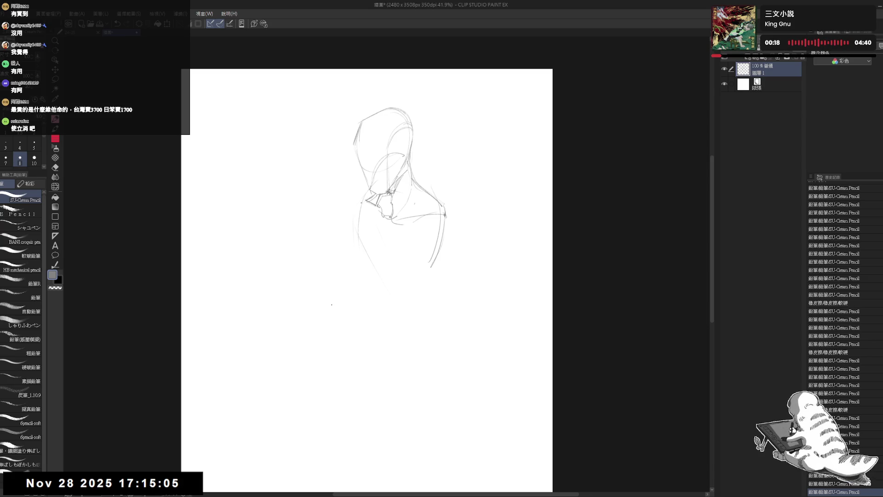
Clean up stray strokes and marks around the neck and collar
{"action": "key", "text": "e"}
{"action": "mouse_move", "coordinate": [345, 236]}
{"action": "left_mouse_down"}
{"action": "mouse_move", "coordinate": [368, 207]}
{"action": "mouse_move", "coordinate": [407, 221]}
{"action": "mouse_move", "coordinate": [431, 207]}
{"action": "mouse_move", "coordinate": [395, 217]}
{"action": "mouse_move", "coordinate": [427, 214]}
{"action": "left_mouse_up"}
{"action": "key", "text": "p"}
{"action": "key", "text": "ctrl+z"}
{"action": "key", "text": "e"}
{"action": "key", "text": "p"}
{"action": "key", "text": "ctrl+z"}
{"action": "key", "text": "e"}
{"action": "key", "text": "p"}
{"action": "key", "text": "e"}
{"action": "key", "text": "p"}
Extend the shoulder line down to the right and mark the torso's right edge
{"action": "mouse_move", "coordinate": [444, 212]}
{"action": "left_mouse_down"}
{"action": "mouse_move", "coordinate": [456, 230]}
{"action": "mouse_move", "coordinate": [443, 269]}
{"action": "mouse_move", "coordinate": [384, 260]}
{"action": "left_mouse_up"}
{"action": "left_click", "coordinate": [430, 243]}
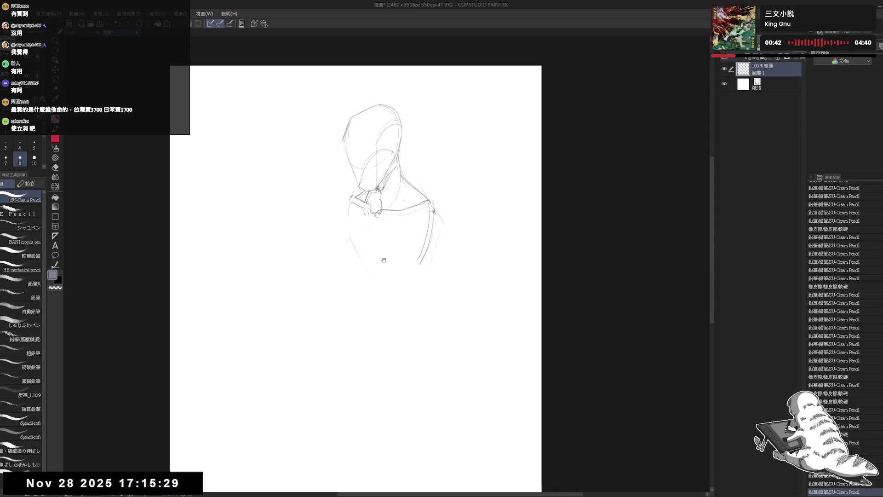
{"action": "left_click", "coordinate": [354, 208]}
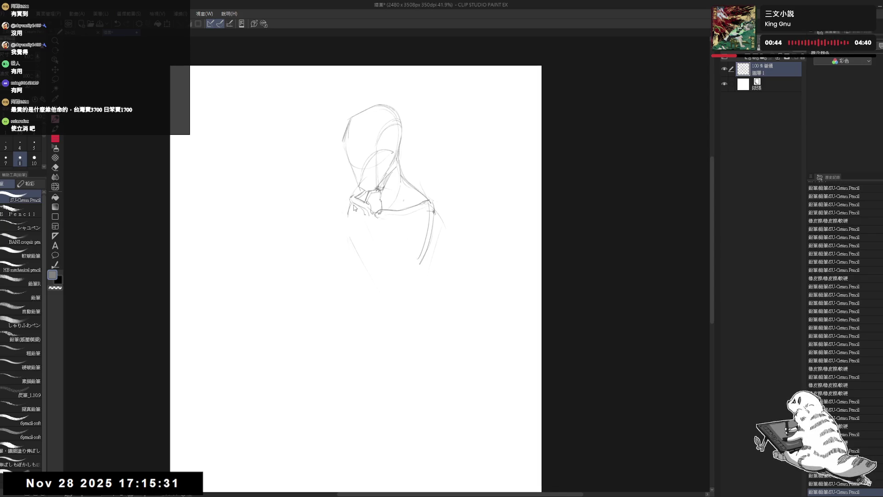
{"action": "left_click", "coordinate": [375, 283]}
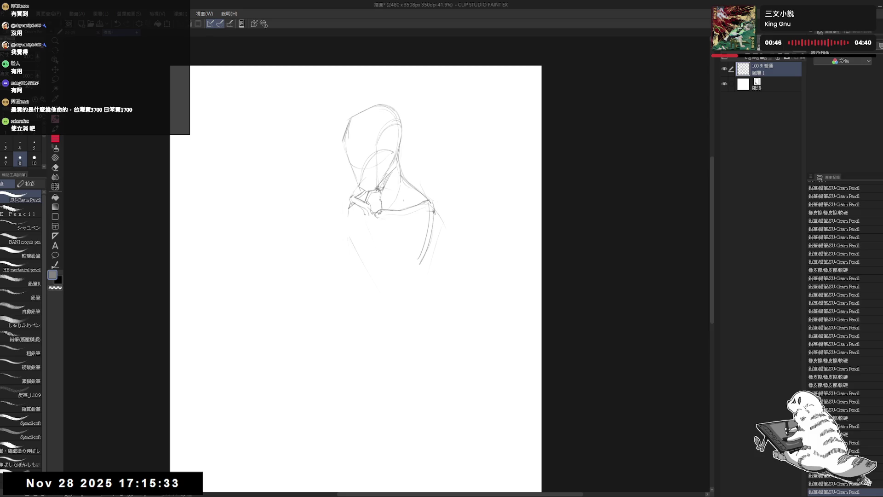
{"action": "left_click", "coordinate": [353, 226]}
Erase small bits near the neck and left shoulder
{"action": "key", "text": "e"}
{"action": "left_click_drag", "start_coordinate": [396, 191], "coordinate": [414, 209]}
{"action": "key", "text": "p"}
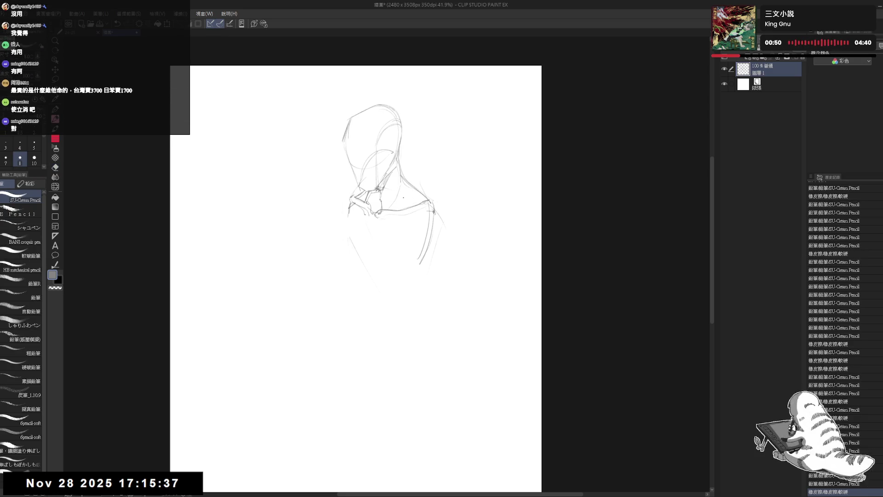
{"action": "key", "text": "e"}
{"action": "mouse_move", "coordinate": [374, 247]}
{"action": "left_mouse_down"}
{"action": "mouse_move", "coordinate": [380, 218]}
{"action": "mouse_move", "coordinate": [345, 222]}
{"action": "mouse_move", "coordinate": [388, 248]}
{"action": "mouse_move", "coordinate": [415, 247]}
{"action": "left_mouse_up"}
{"action": "key", "text": "p"}
{"action": "key", "text": "e"}
{"action": "key", "text": "p"}
{"action": "key", "text": "ctrl+z"}
Draw the curved right arm line and a stroke up from the lower torso
{"action": "left_click_drag", "start_coordinate": [425, 208], "coordinate": [399, 249]}
{"action": "left_click", "coordinate": [397, 290]}
{"action": "mouse_move", "coordinate": [397, 289]}
{"action": "left_mouse_down"}
{"action": "mouse_move", "coordinate": [370, 298]}
{"action": "mouse_move", "coordinate": [390, 330]}
{"action": "mouse_move", "coordinate": [416, 306]}
{"action": "mouse_move", "coordinate": [385, 350]}
{"action": "mouse_move", "coordinate": [409, 281]}
{"action": "mouse_move", "coordinate": [440, 239]}
{"action": "mouse_move", "coordinate": [377, 247]}
{"action": "left_mouse_up"}
{"action": "mouse_move", "coordinate": [358, 194]}
{"action": "left_mouse_down"}
{"action": "mouse_move", "coordinate": [369, 217]}
{"action": "mouse_move", "coordinate": [352, 201]}
{"action": "mouse_move", "coordinate": [363, 210]}
{"action": "mouse_move", "coordinate": [348, 216]}
{"action": "left_mouse_up"}
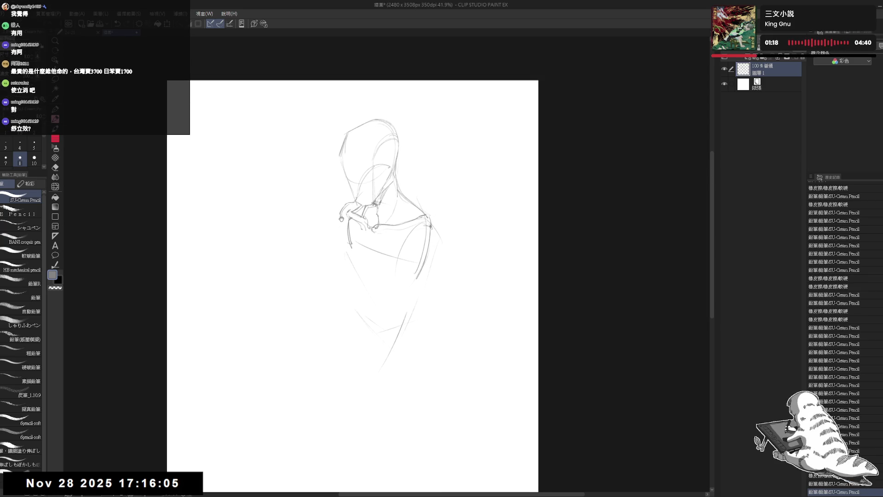
Clean up the lines around the hand and add small marks at the shoulder
{"action": "key", "text": "e"}
{"action": "left_click_drag", "start_coordinate": [350, 220], "coordinate": [353, 203]}
{"action": "key", "text": "p"}
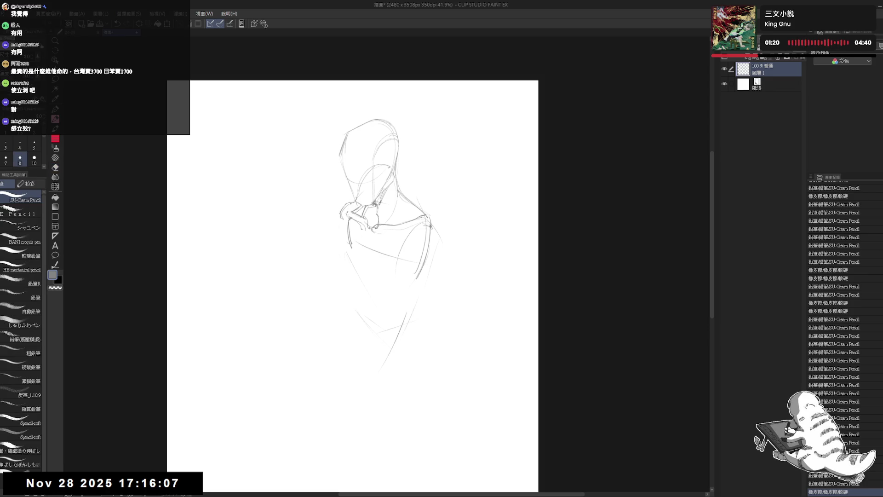
{"action": "key", "text": "e"}
{"action": "left_click_drag", "start_coordinate": [425, 212], "coordinate": [431, 222]}
{"action": "key", "text": "p"}
{"action": "left_click_drag", "start_coordinate": [430, 220], "coordinate": [437, 248]}
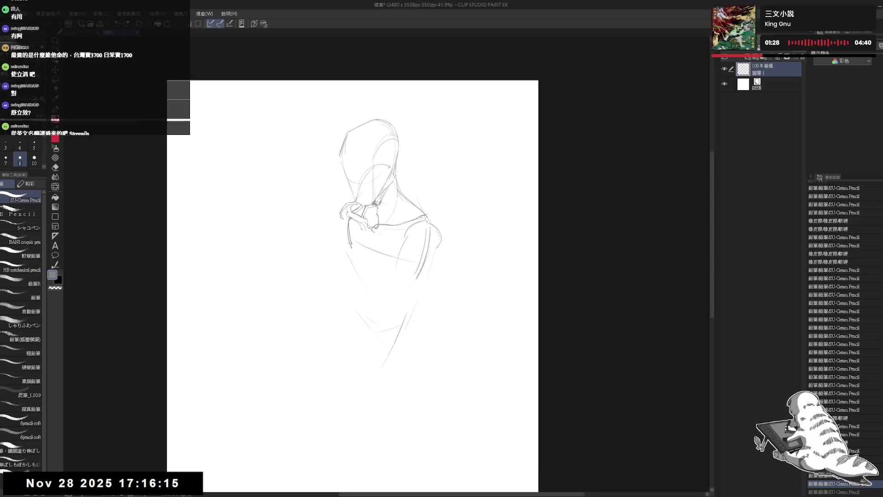
Rotate the view clockwise and erase a short line at the shoulder
{"action": "mouse_move", "coordinate": [432, 294]}
{"action": "left_mouse_down"}
{"action": "mouse_move", "coordinate": [421, 250]}
{"action": "mouse_move", "coordinate": [418, 309]}
{"action": "mouse_move", "coordinate": [385, 248]}
{"action": "mouse_move", "coordinate": [428, 255]}
{"action": "mouse_move", "coordinate": [425, 244]}
{"action": "left_mouse_up"}
{"action": "key", "text": "e"}
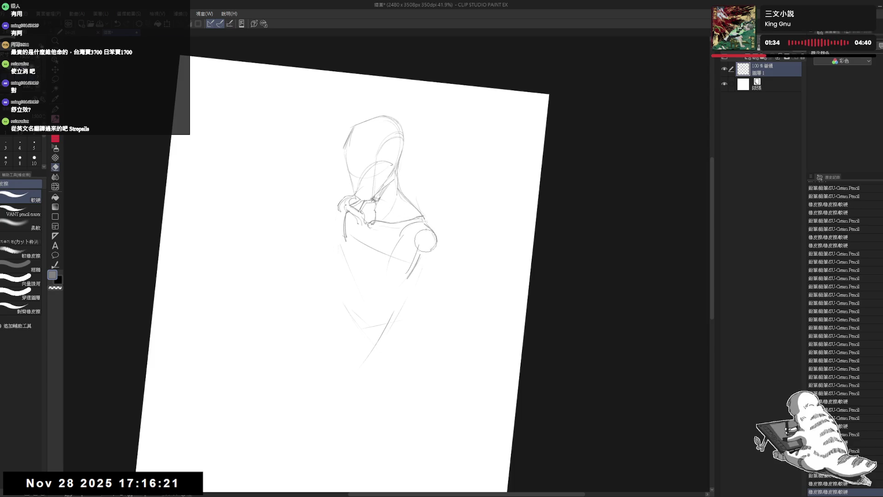
{"action": "key", "text": "p"}
{"action": "key", "text": "e"}
{"action": "left_click_drag", "start_coordinate": [413, 224], "coordinate": [394, 247]}
{"action": "key", "text": "p"}
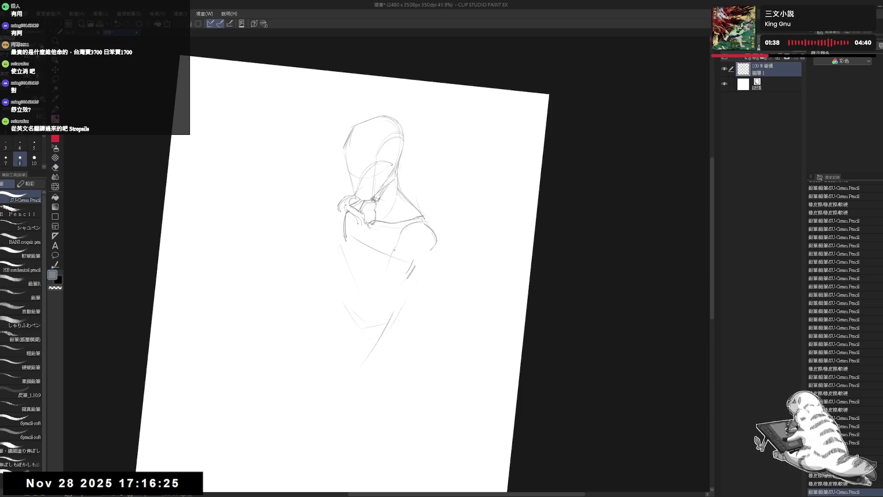
{"action": "left_click_drag", "start_coordinate": [407, 230], "coordinate": [397, 253]}
{"action": "key", "text": "ctrl+z"}
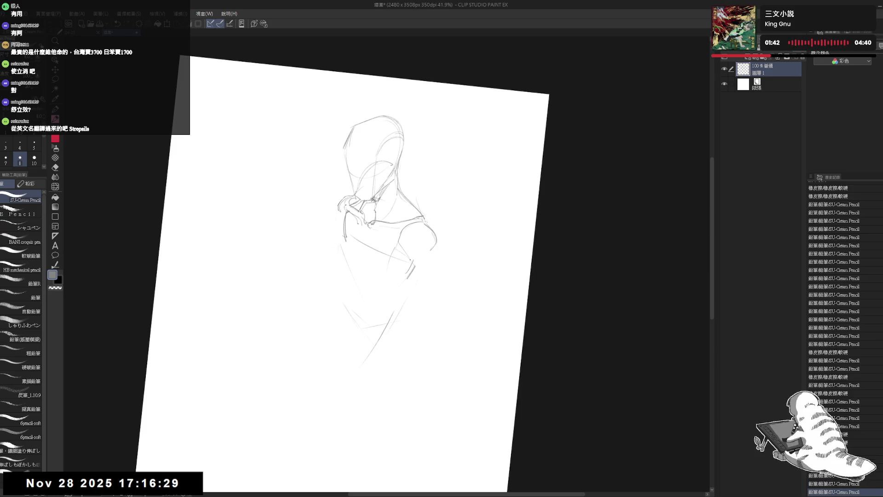
Erase a small right-side segment, refine the right shoulder curve, and reset rotation
{"action": "key", "text": "e"}
{"action": "left_click_drag", "start_coordinate": [420, 267], "coordinate": [411, 269]}
{"action": "key", "text": "p"}
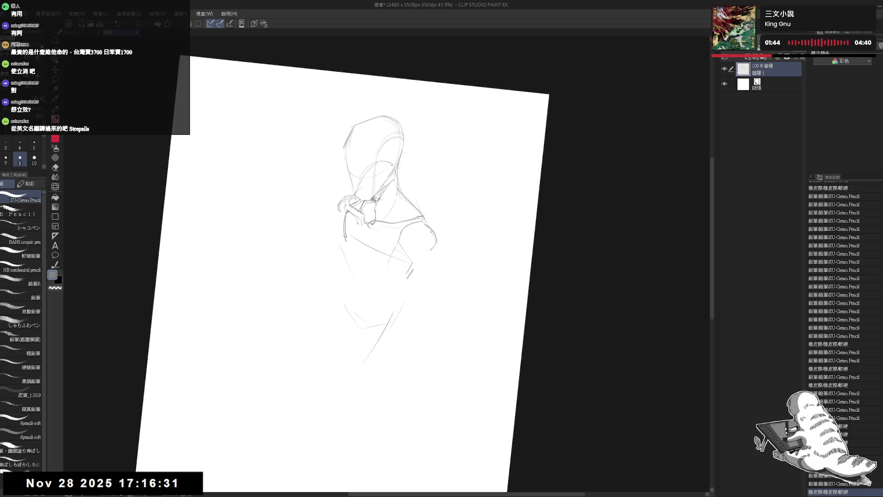
{"action": "left_click_drag", "start_coordinate": [431, 232], "coordinate": [435, 243]}
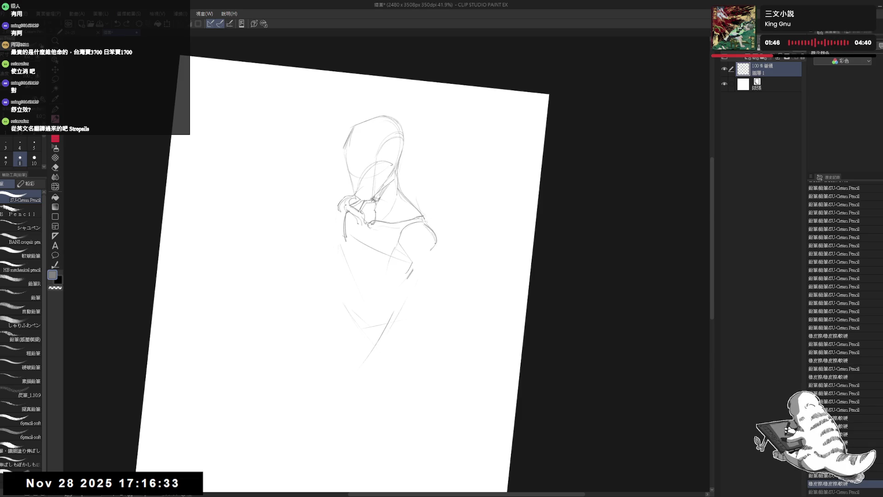
{"action": "key", "text": "ctrl+@"}
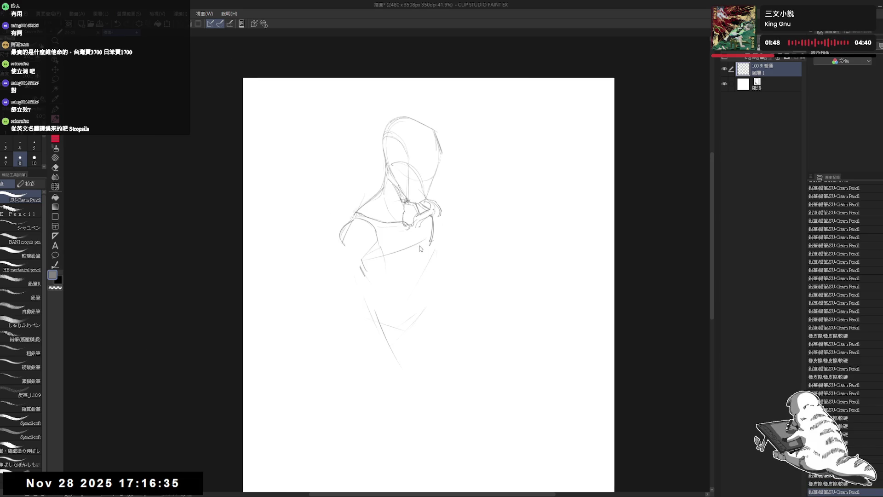
Mirror the view and sketch shoulder marks, undoing a stray diagonal stroke
{"action": "key", "text": "h"}
{"action": "scroll", "coordinate": [395, 229], "scroll_direction": "up", "scroll_amount": 2}
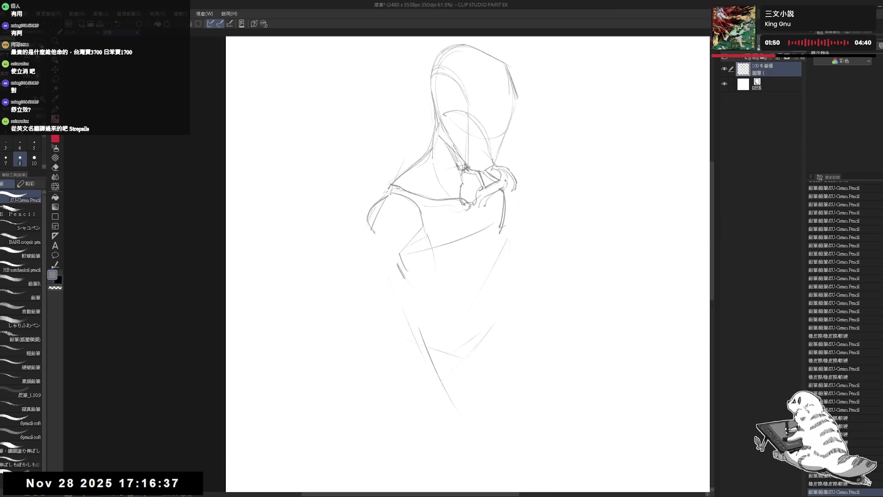
{"action": "left_click_drag", "start_coordinate": [390, 196], "coordinate": [423, 175]}
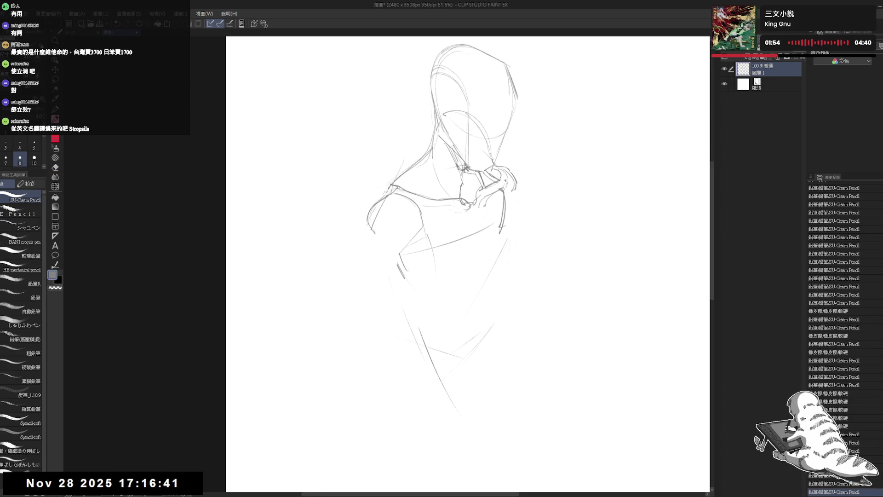
{"action": "mouse_move", "coordinate": [368, 226]}
{"action": "left_mouse_down"}
{"action": "mouse_move", "coordinate": [332, 286]}
{"action": "mouse_move", "coordinate": [396, 343]}
{"action": "left_mouse_up"}
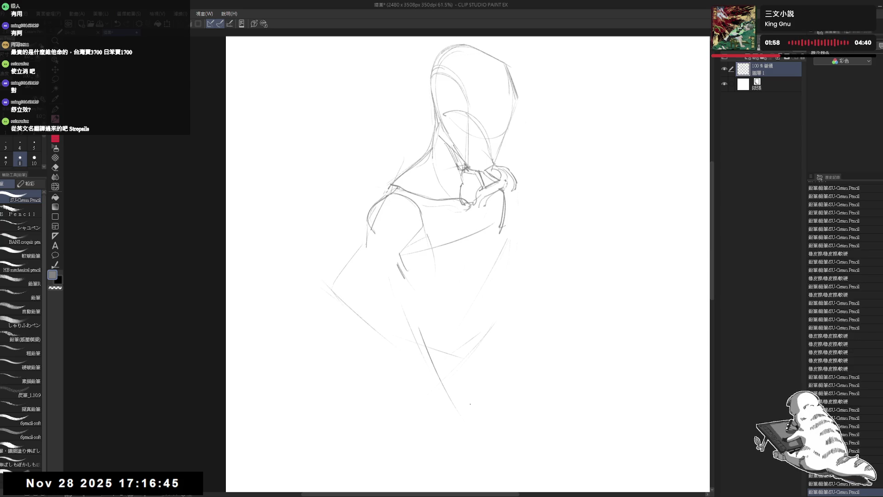
{"action": "mouse_move", "coordinate": [422, 235]}
{"action": "left_mouse_down"}
{"action": "mouse_move", "coordinate": [401, 279]}
{"action": "mouse_move", "coordinate": [344, 336]}
{"action": "left_mouse_up"}
{"action": "key", "text": "ctrl+z"}
Extend the right arm into a forearm angled toward the lower right, then recentre the view
{"action": "left_click_drag", "start_coordinate": [380, 301], "coordinate": [360, 327]}
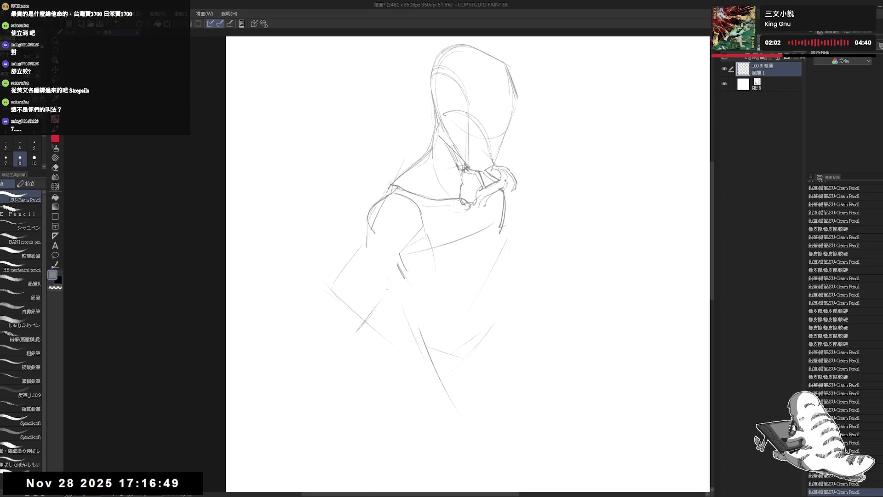
{"action": "mouse_move", "coordinate": [408, 264]}
{"action": "left_mouse_down"}
{"action": "mouse_move", "coordinate": [396, 276]}
{"action": "mouse_move", "coordinate": [421, 255]}
{"action": "mouse_move", "coordinate": [422, 239]}
{"action": "left_mouse_up"}
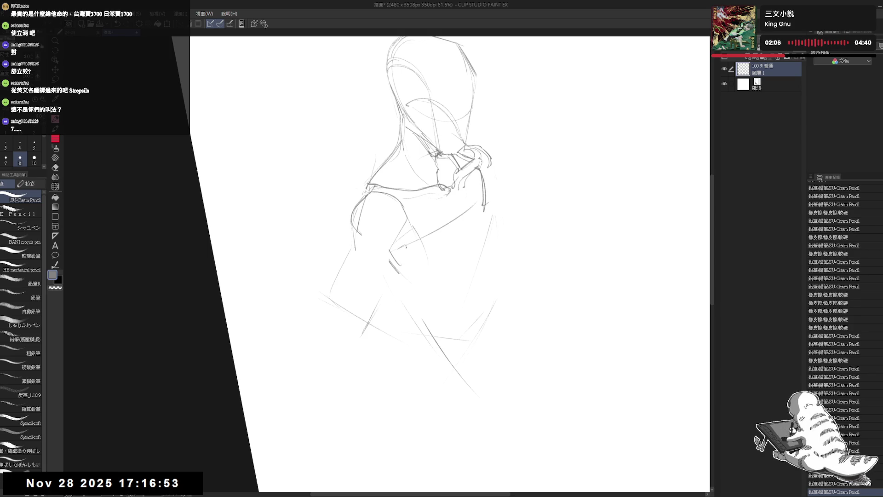
{"action": "left_click_drag", "start_coordinate": [383, 290], "coordinate": [368, 319]}
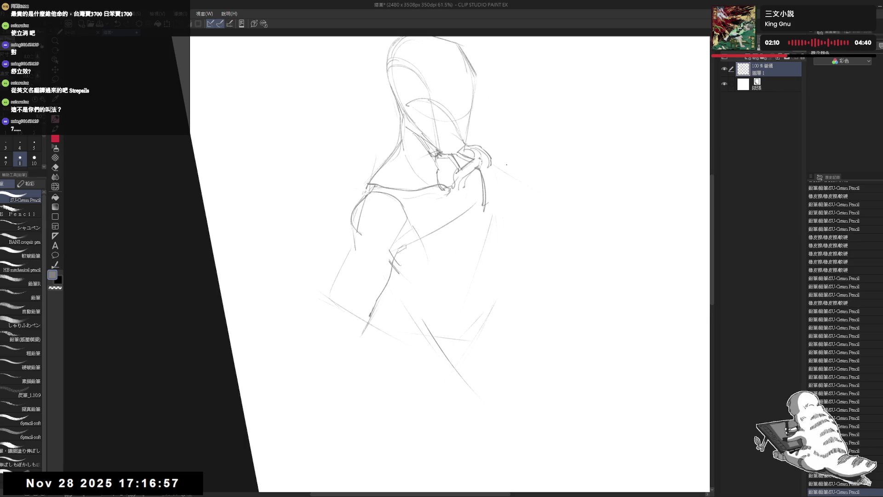
{"action": "key", "text": "ctrl+z"}
{"action": "left_click_drag", "start_coordinate": [498, 161], "coordinate": [551, 179]}
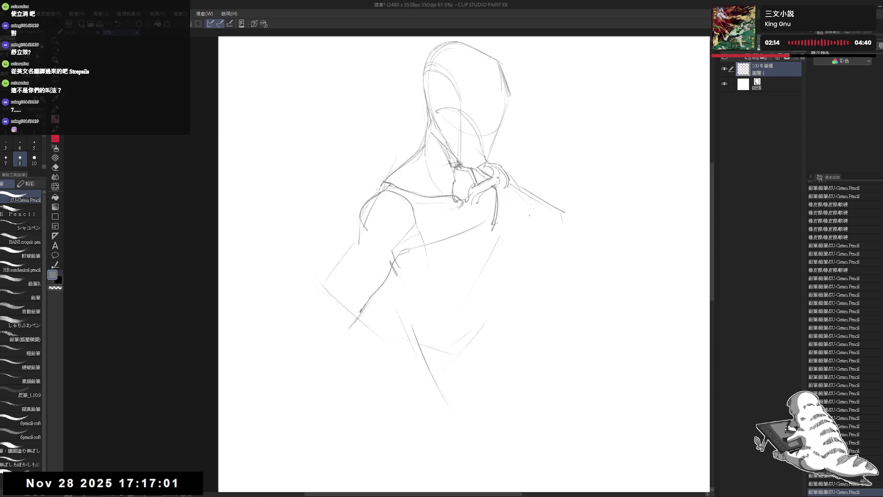
{"action": "key", "text": "h"}
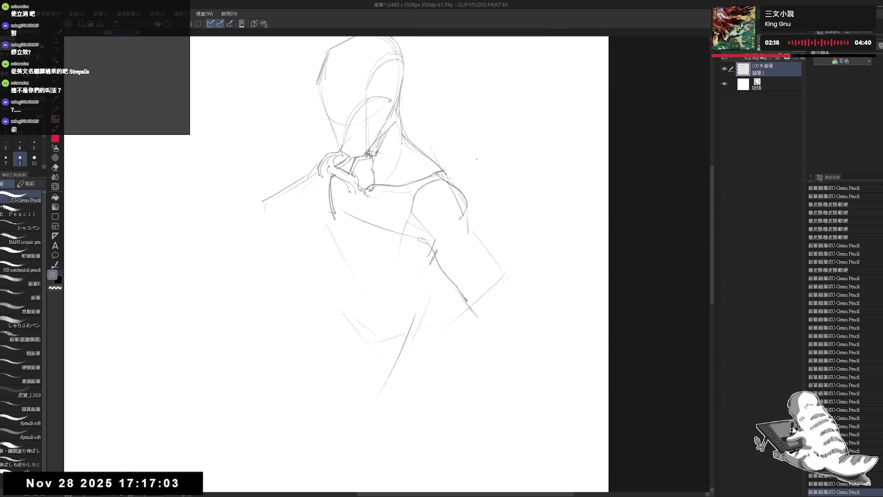
{"action": "scroll", "coordinate": [475, 160], "scroll_direction": "down", "scroll_amount": 2}
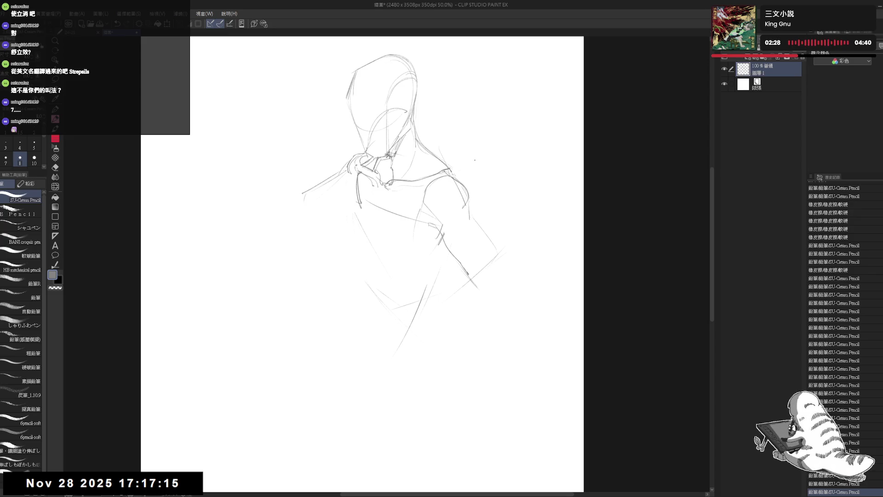
{"action": "left_click_drag", "start_coordinate": [436, 155], "coordinate": [426, 161]}
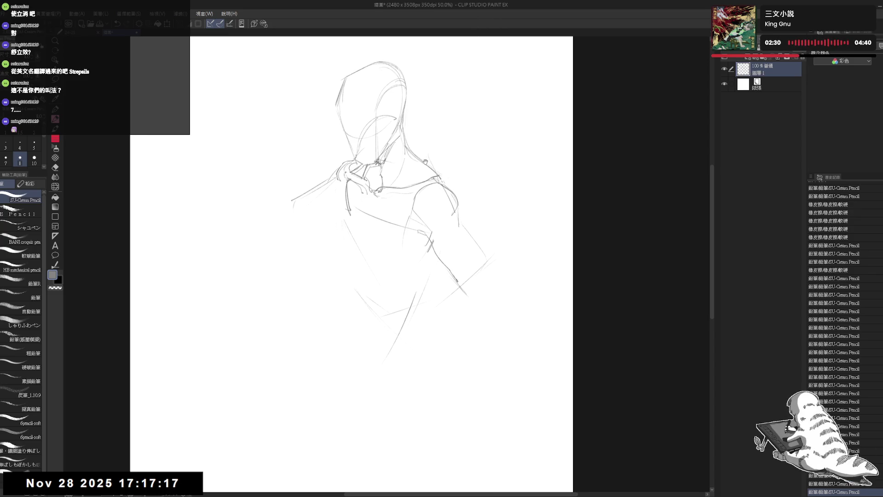
Sketch the lower forearm lines and erase the misplaced stroke beside them
{"action": "scroll", "coordinate": [425, 162], "scroll_direction": "down", "scroll_amount": 2}
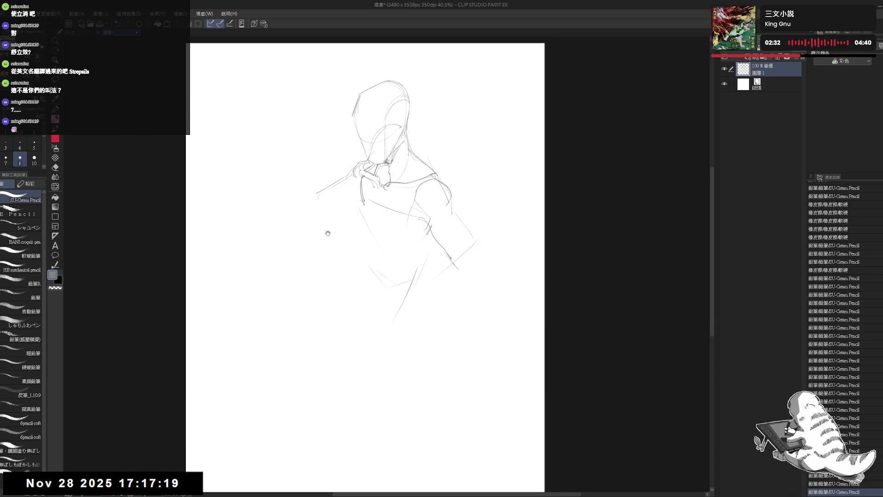
{"action": "left_click_drag", "start_coordinate": [327, 232], "coordinate": [341, 249]}
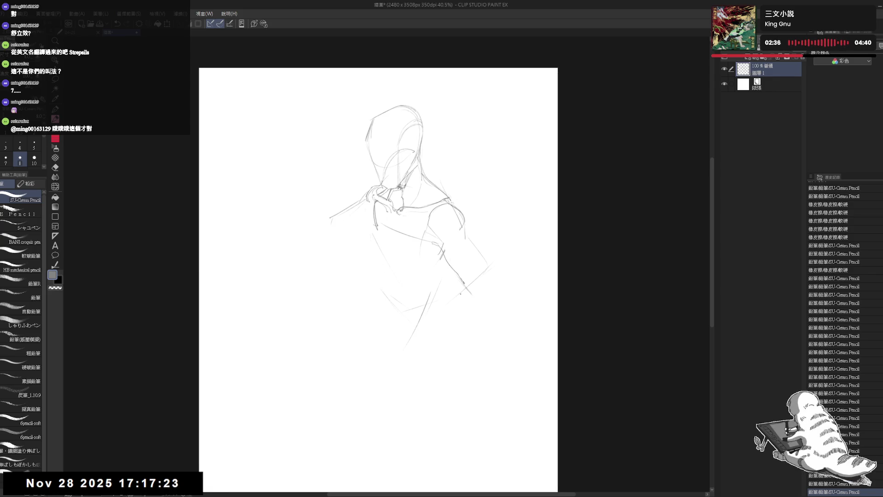
{"action": "left_click_drag", "start_coordinate": [411, 273], "coordinate": [420, 275]}
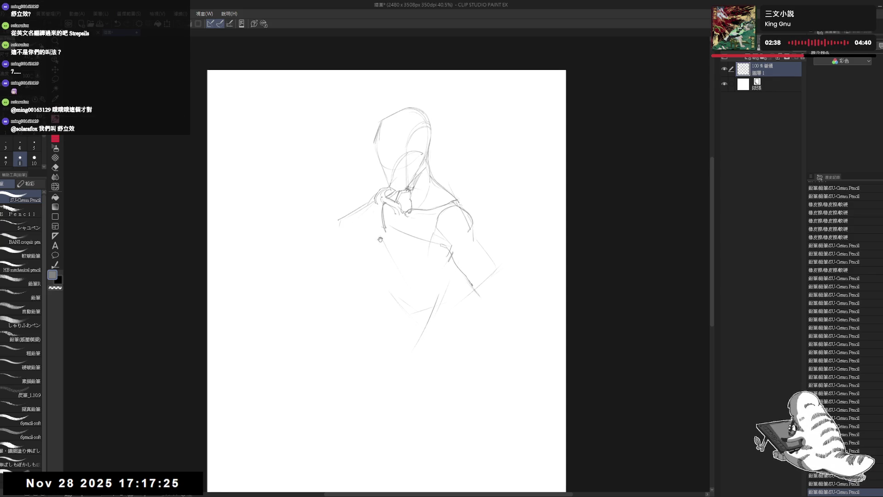
{"action": "mouse_move", "coordinate": [338, 226]}
{"action": "left_mouse_down"}
{"action": "mouse_move", "coordinate": [348, 237]}
{"action": "mouse_move", "coordinate": [380, 225]}
{"action": "left_mouse_up"}
{"action": "mouse_move", "coordinate": [346, 258]}
{"action": "left_mouse_down"}
{"action": "mouse_move", "coordinate": [341, 264]}
{"action": "mouse_move", "coordinate": [361, 236]}
{"action": "mouse_move", "coordinate": [407, 264]}
{"action": "left_mouse_up"}
{"action": "key", "text": "e"}
{"action": "key", "text": "p"}
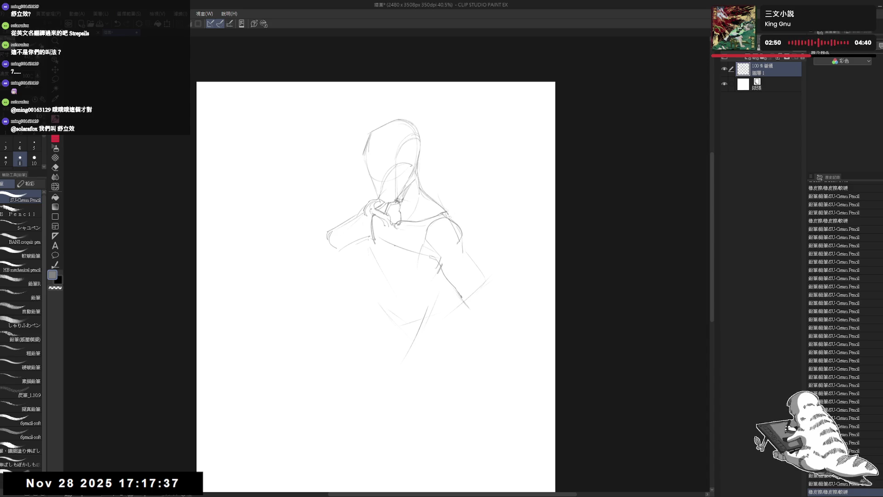
{"action": "key", "text": "e"}
{"action": "mouse_move", "coordinate": [370, 232]}
{"action": "left_mouse_down"}
{"action": "mouse_move", "coordinate": [391, 254]}
{"action": "mouse_move", "coordinate": [389, 245]}
{"action": "mouse_move", "coordinate": [430, 259]}
{"action": "left_mouse_up"}
{"action": "key", "text": "p"}
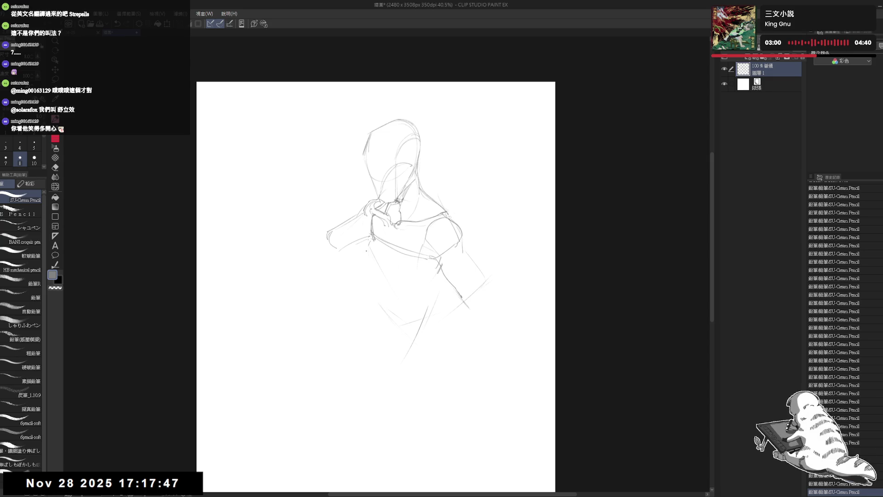
Add a short line at the wrist and begin the hand at the hip
{"action": "left_click_drag", "start_coordinate": [484, 276], "coordinate": [489, 261]}
{"action": "mouse_move", "coordinate": [489, 261]}
{"action": "left_mouse_down"}
{"action": "mouse_move", "coordinate": [500, 287]}
{"action": "mouse_move", "coordinate": [484, 288]}
{"action": "left_mouse_up"}
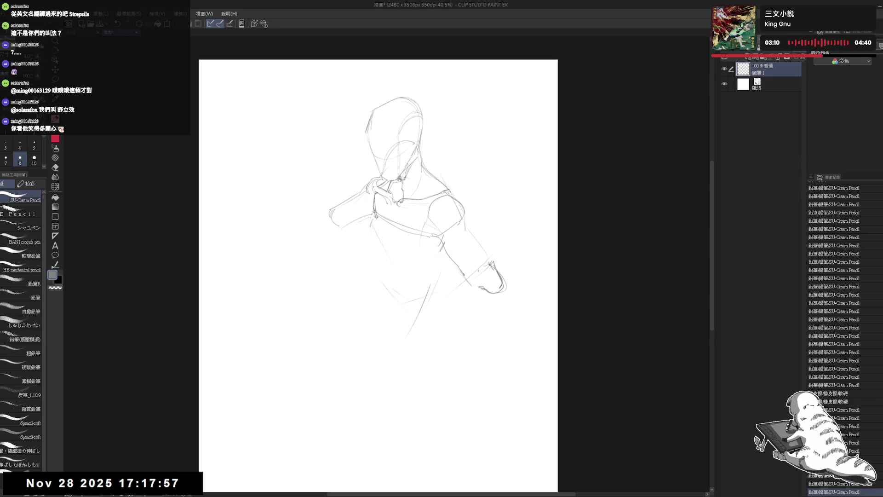
{"action": "left_click_drag", "start_coordinate": [430, 283], "coordinate": [439, 288]}
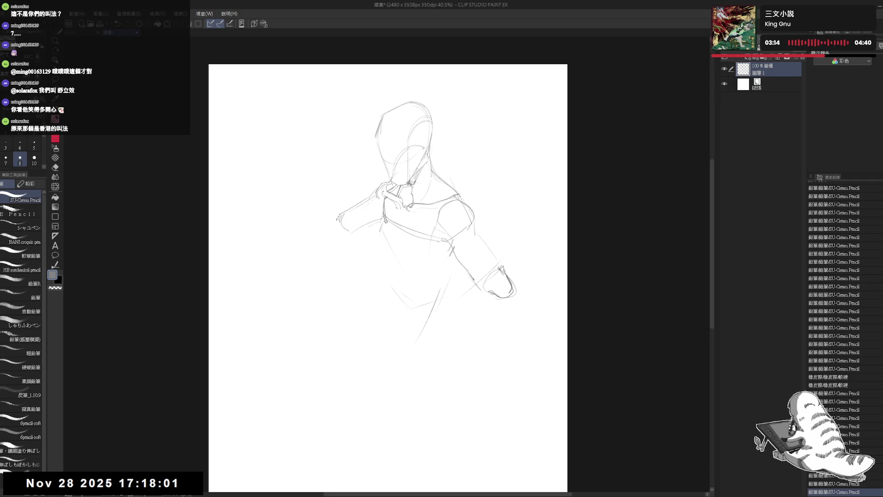
{"action": "mouse_move", "coordinate": [434, 321]}
{"action": "left_mouse_down"}
{"action": "mouse_move", "coordinate": [448, 305]}
{"action": "mouse_move", "coordinate": [436, 316]}
{"action": "mouse_move", "coordinate": [444, 321]}
{"action": "mouse_move", "coordinate": [499, 298]}
{"action": "mouse_move", "coordinate": [449, 303]}
{"action": "left_mouse_up"}
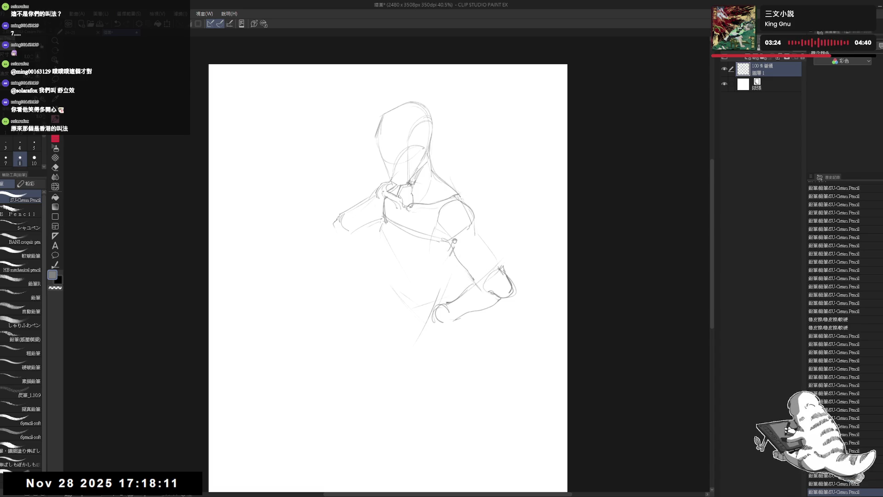
Darken the arm's outer line and draw the chest curves and the left-side waistline
{"action": "left_click_drag", "start_coordinate": [446, 248], "coordinate": [446, 252]}
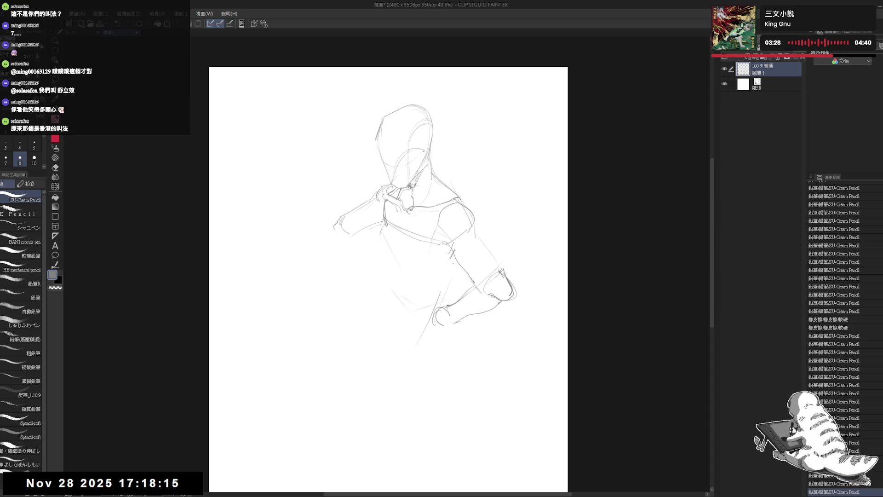
{"action": "left_click_drag", "start_coordinate": [454, 274], "coordinate": [441, 297]}
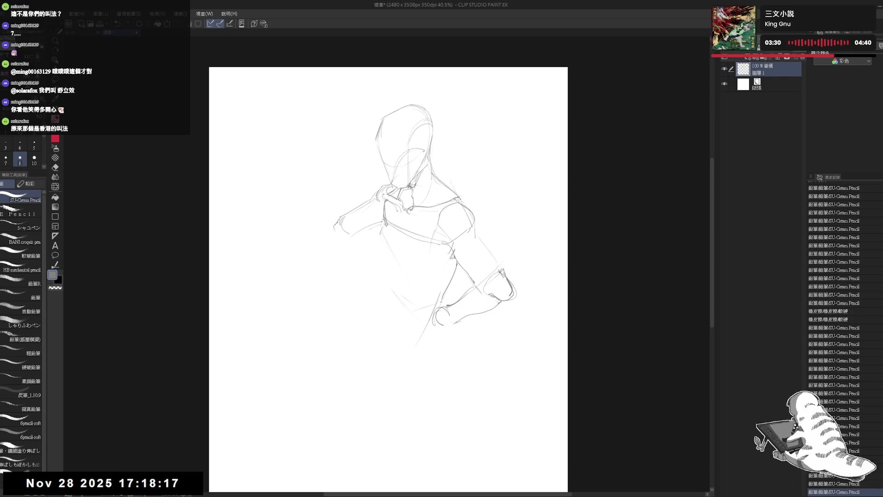
{"action": "mouse_move", "coordinate": [375, 234]}
{"action": "left_mouse_down"}
{"action": "mouse_move", "coordinate": [386, 237]}
{"action": "mouse_move", "coordinate": [395, 259]}
{"action": "left_mouse_up"}
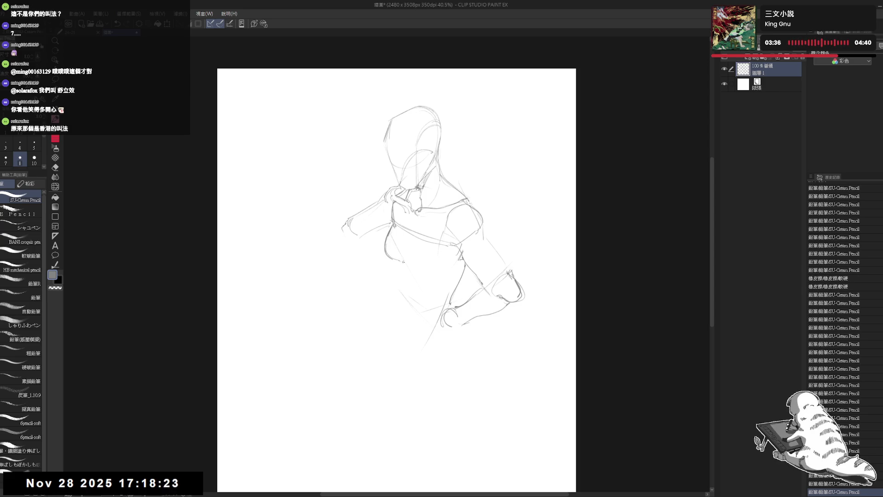
{"action": "left_click", "coordinate": [410, 264]}
{"action": "mouse_move", "coordinate": [412, 266]}
{"action": "left_mouse_down"}
{"action": "mouse_move", "coordinate": [435, 269]}
{"action": "mouse_move", "coordinate": [447, 248]}
{"action": "mouse_move", "coordinate": [412, 257]}
{"action": "left_mouse_up"}
{"action": "mouse_move", "coordinate": [407, 241]}
{"action": "left_mouse_down"}
{"action": "mouse_move", "coordinate": [414, 259]}
{"action": "mouse_move", "coordinate": [429, 265]}
{"action": "left_mouse_up"}
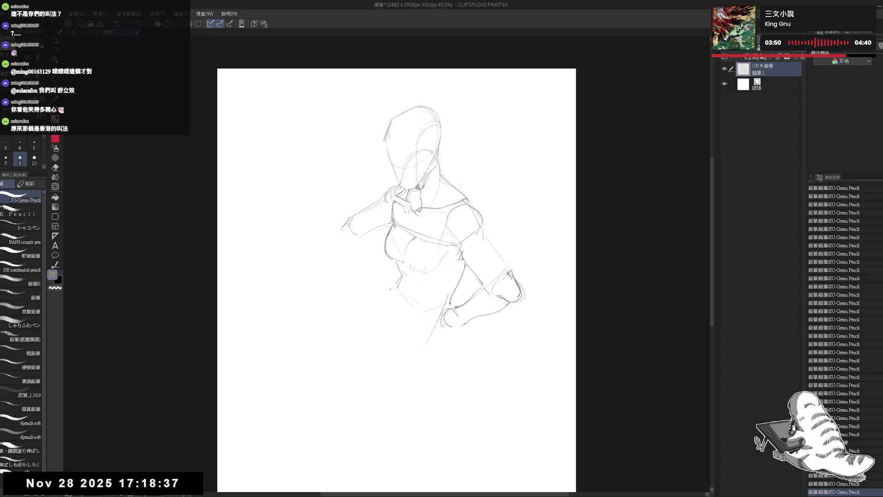
{"action": "left_click_drag", "start_coordinate": [388, 298], "coordinate": [380, 321]}
Sketch the left hand resting on the hip, undoing one bad trial stroke
{"action": "left_click_drag", "start_coordinate": [367, 241], "coordinate": [384, 268]}
{"action": "key", "text": "ctrl+z"}
{"action": "mouse_move", "coordinate": [342, 235]}
{"action": "left_mouse_down"}
{"action": "mouse_move", "coordinate": [362, 256]}
{"action": "mouse_move", "coordinate": [370, 238]}
{"action": "left_mouse_up"}
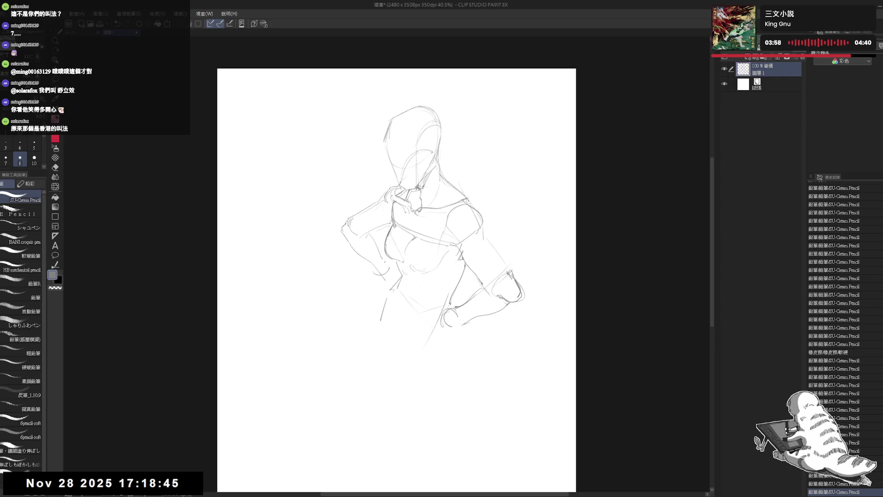
{"action": "left_click_drag", "start_coordinate": [376, 264], "coordinate": [383, 270]}
{"action": "left_click_drag", "start_coordinate": [378, 267], "coordinate": [382, 284]}
{"action": "left_click_drag", "start_coordinate": [377, 275], "coordinate": [384, 288]}
Flip the canvas to check proportions, zoom out, and begin a round creature left of the figure
{"action": "key", "text": "h"}
{"action": "key", "text": "h"}
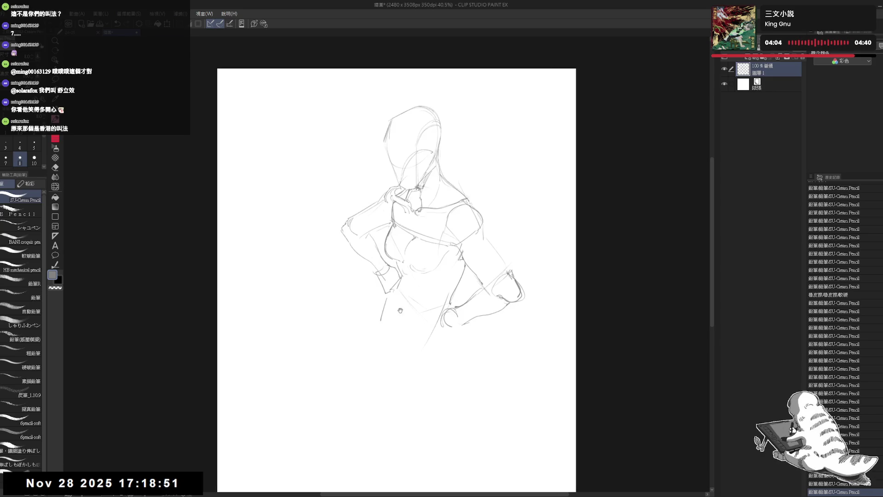
{"action": "left_click_drag", "start_coordinate": [303, 315], "coordinate": [325, 299]}
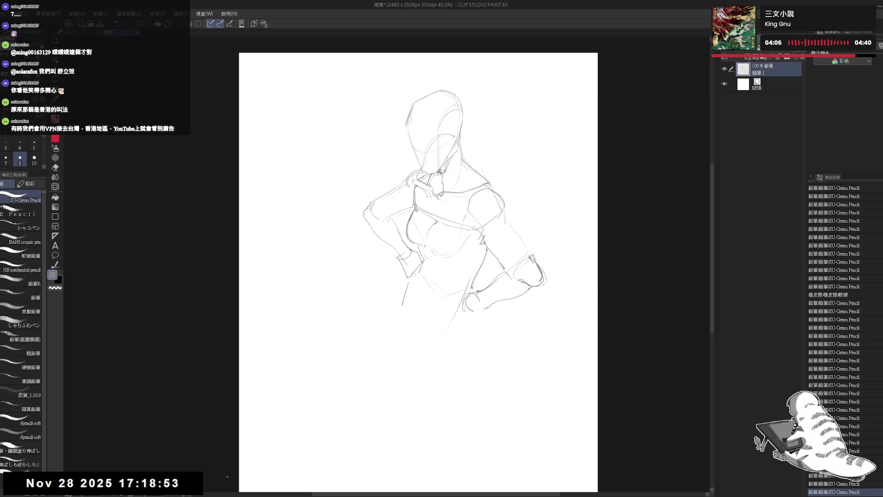
{"action": "scroll", "coordinate": [231, 465], "scroll_direction": "down", "scroll_amount": 1}
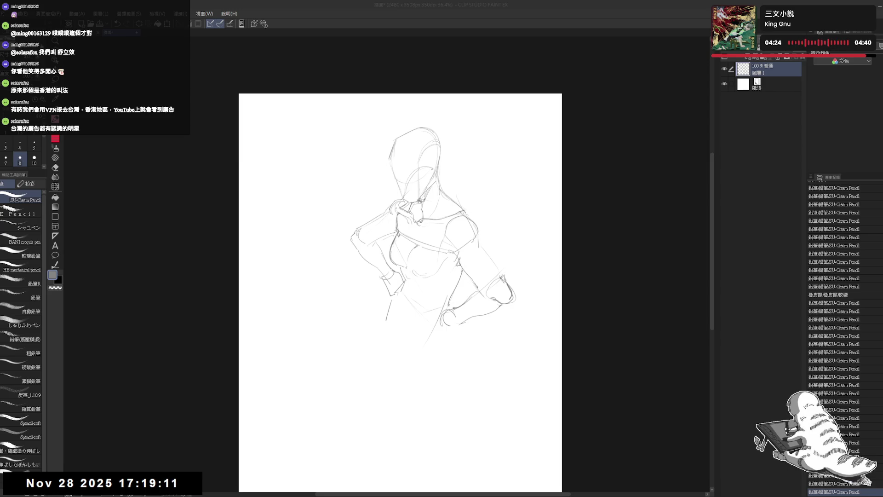
{"action": "mouse_move", "coordinate": [308, 288]}
{"action": "left_mouse_down"}
{"action": "mouse_move", "coordinate": [301, 311]}
{"action": "mouse_move", "coordinate": [311, 329]}
{"action": "left_mouse_up"}
Redraw the round creature's outline and add a stem on top
{"action": "key", "text": "ctrl+z"}
{"action": "left_click_drag", "start_coordinate": [307, 295], "coordinate": [307, 326]}
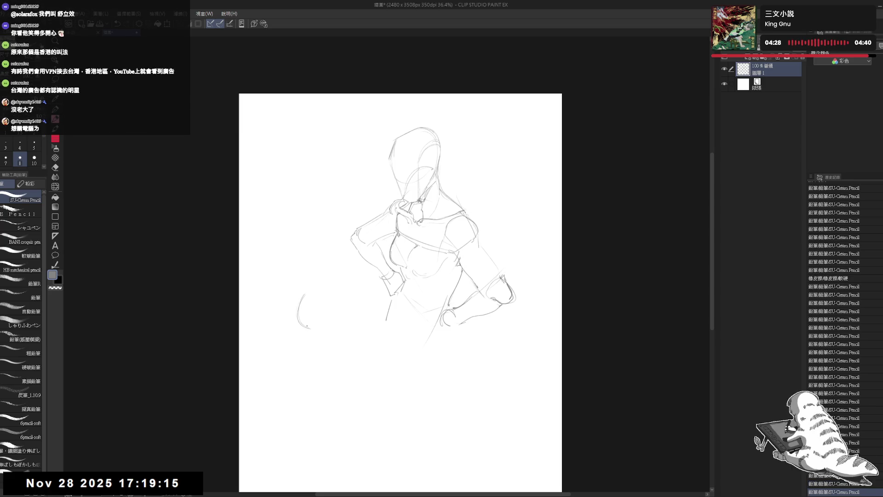
{"action": "mouse_move", "coordinate": [318, 290]}
{"action": "left_mouse_down"}
{"action": "mouse_move", "coordinate": [338, 306]}
{"action": "mouse_move", "coordinate": [319, 327]}
{"action": "left_mouse_up"}
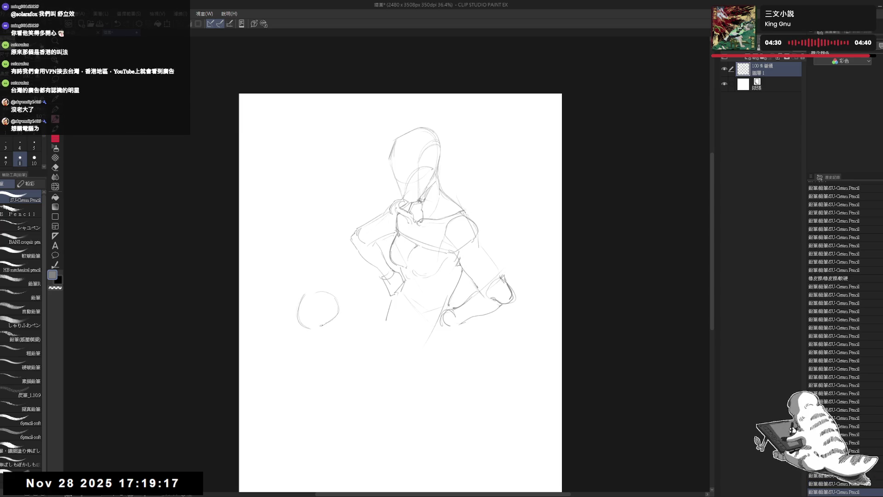
{"action": "left_click_drag", "start_coordinate": [312, 284], "coordinate": [317, 295]}
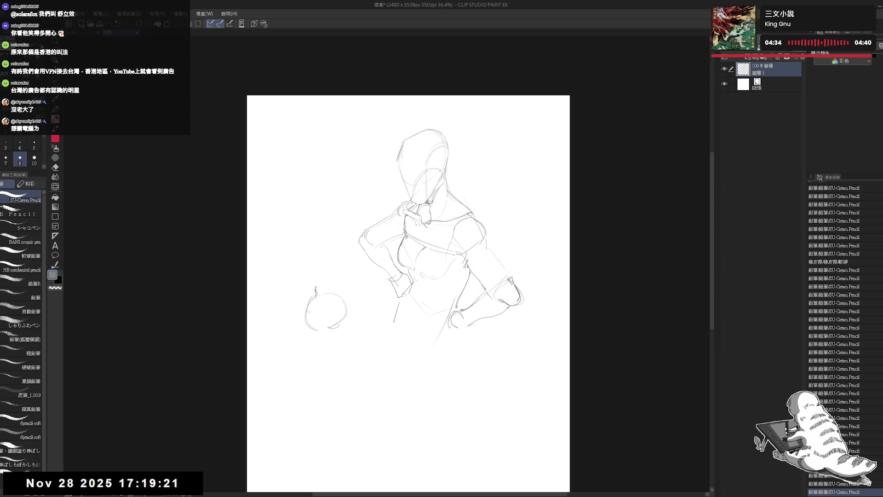
{"action": "left_click_drag", "start_coordinate": [307, 271], "coordinate": [311, 278]}
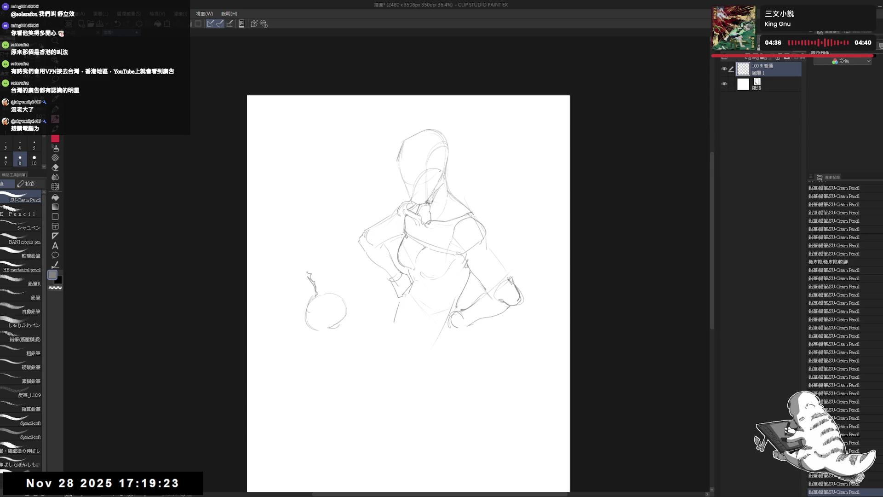
Add short ribbon marks and bow curves around the round creature
{"action": "left_click", "coordinate": [307, 298]}
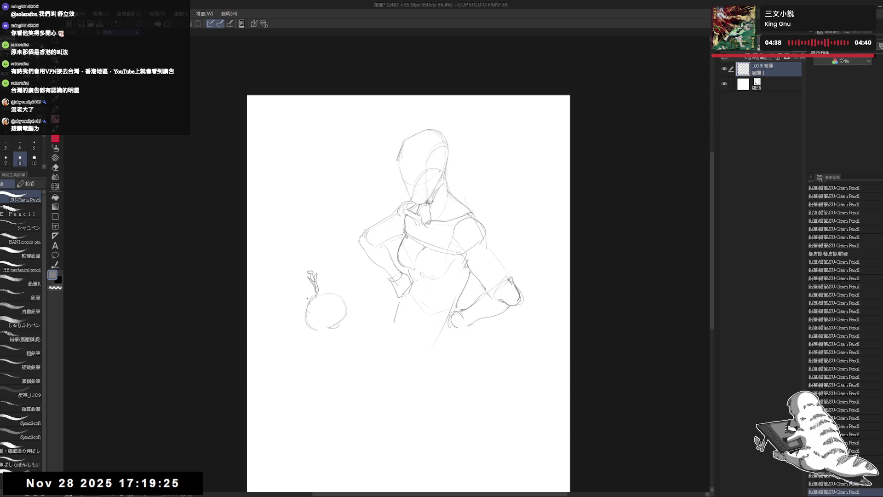
{"action": "left_click", "coordinate": [308, 299]}
{"action": "left_click", "coordinate": [309, 299]}
{"action": "left_click", "coordinate": [310, 301]}
{"action": "left_click", "coordinate": [311, 301]}
{"action": "left_click", "coordinate": [312, 303]}
{"action": "left_click", "coordinate": [313, 304]}
{"action": "left_click", "coordinate": [315, 316]}
{"action": "left_click", "coordinate": [339, 293]}
{"action": "mouse_move", "coordinate": [338, 301]}
{"action": "left_mouse_down"}
{"action": "mouse_move", "coordinate": [337, 324]}
{"action": "mouse_move", "coordinate": [344, 320]}
{"action": "mouse_move", "coordinate": [328, 339]}
{"action": "left_mouse_up"}
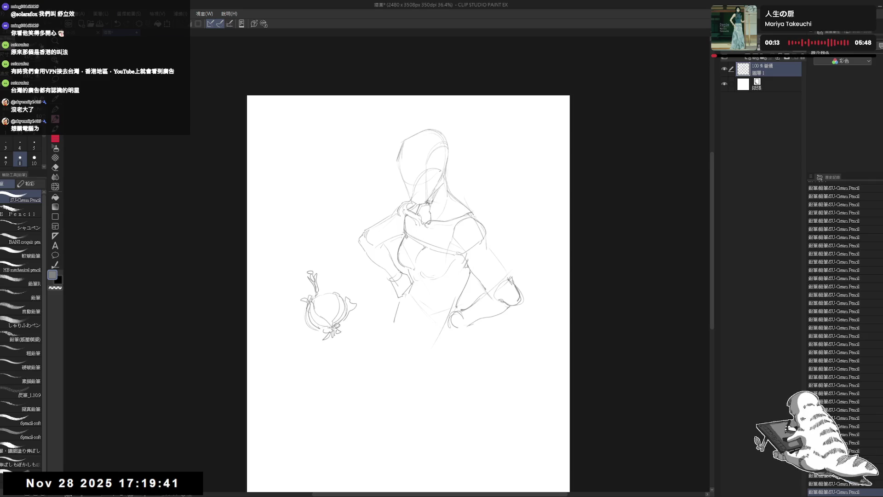
Zoom in and pencil a second round creature with curved strokes beside the first, then zoom out
{"action": "scroll", "coordinate": [294, 253], "scroll_direction": "up", "scroll_amount": 2}
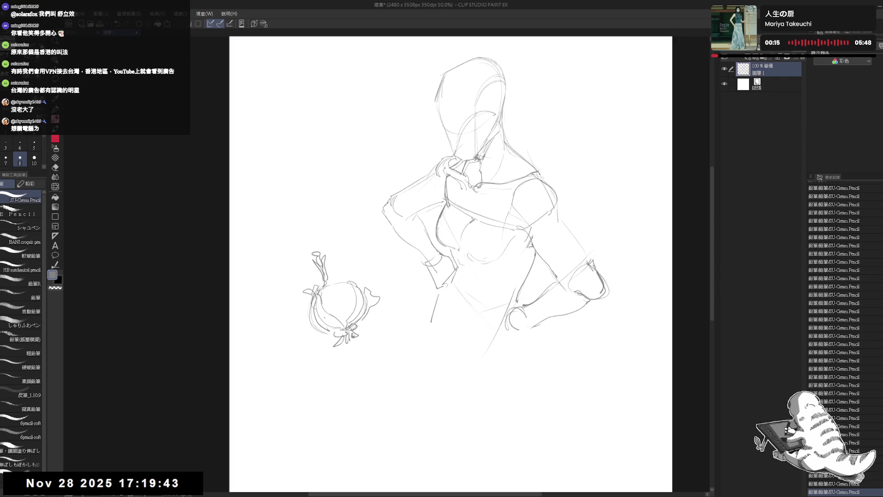
{"action": "left_click_drag", "start_coordinate": [336, 293], "coordinate": [338, 303]}
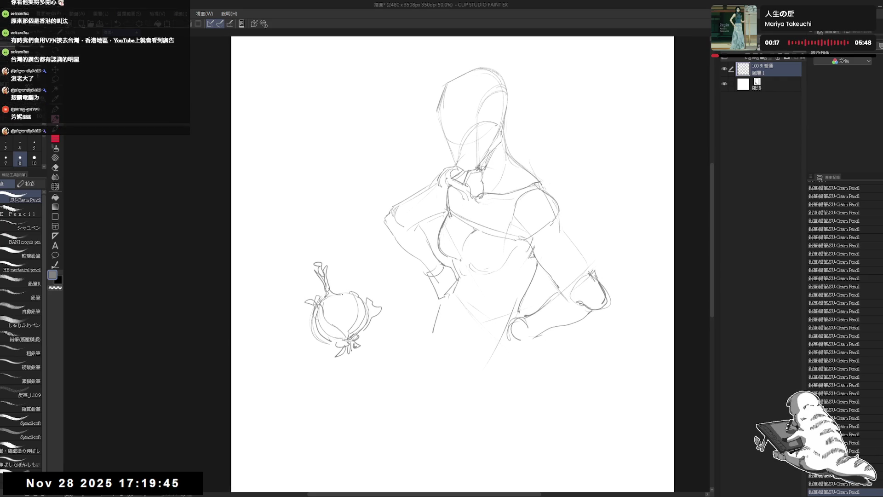
{"action": "left_click_drag", "start_coordinate": [406, 360], "coordinate": [394, 357]}
{"action": "left_click_drag", "start_coordinate": [338, 253], "coordinate": [337, 261]}
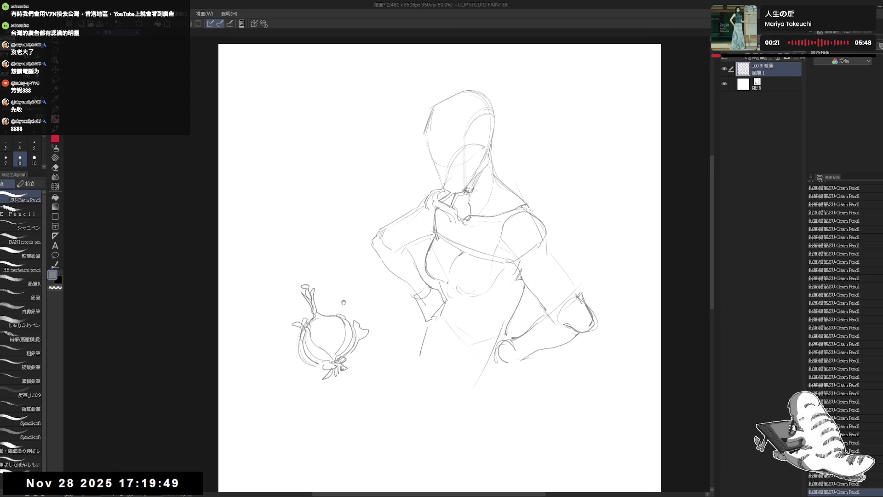
{"action": "mouse_move", "coordinate": [347, 317]}
{"action": "left_mouse_down"}
{"action": "mouse_move", "coordinate": [388, 332]}
{"action": "mouse_move", "coordinate": [354, 366]}
{"action": "mouse_move", "coordinate": [364, 378]}
{"action": "left_mouse_up"}
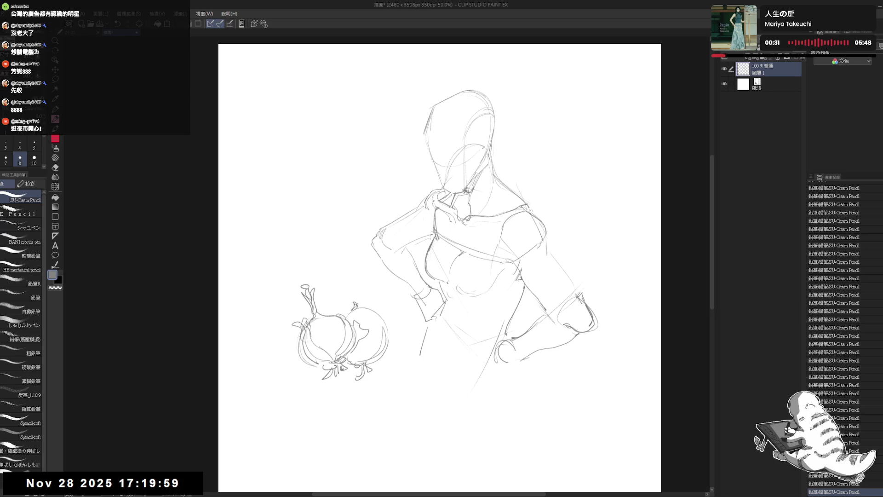
{"action": "left_click_drag", "start_coordinate": [349, 294], "coordinate": [353, 308]}
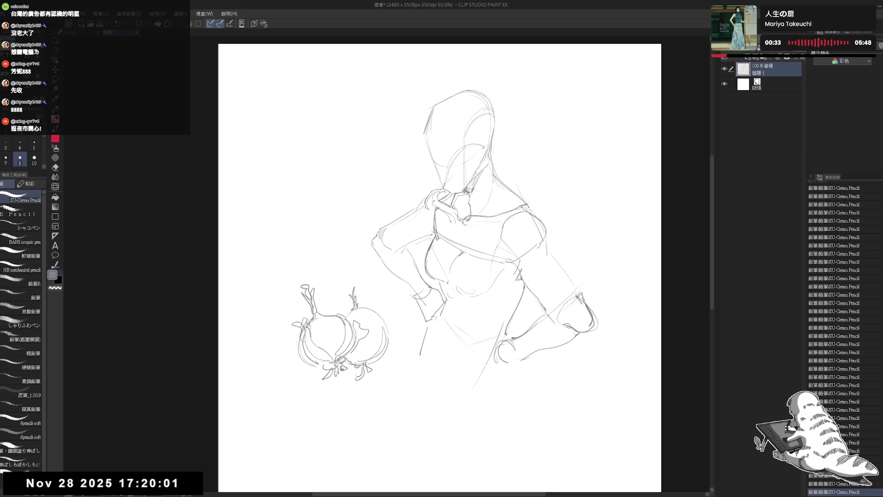
{"action": "key", "text": "ctrl+minus"}
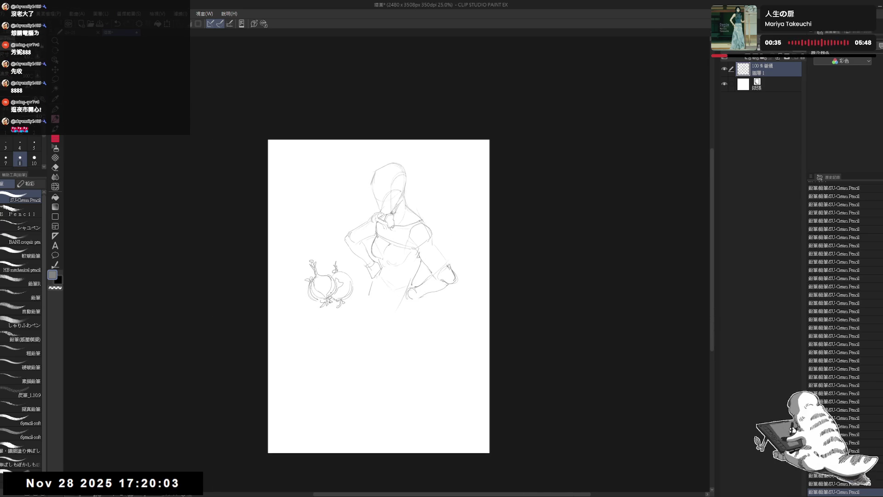
{"action": "scroll", "coordinate": [358, 230], "scroll_direction": "up", "scroll_amount": 1}
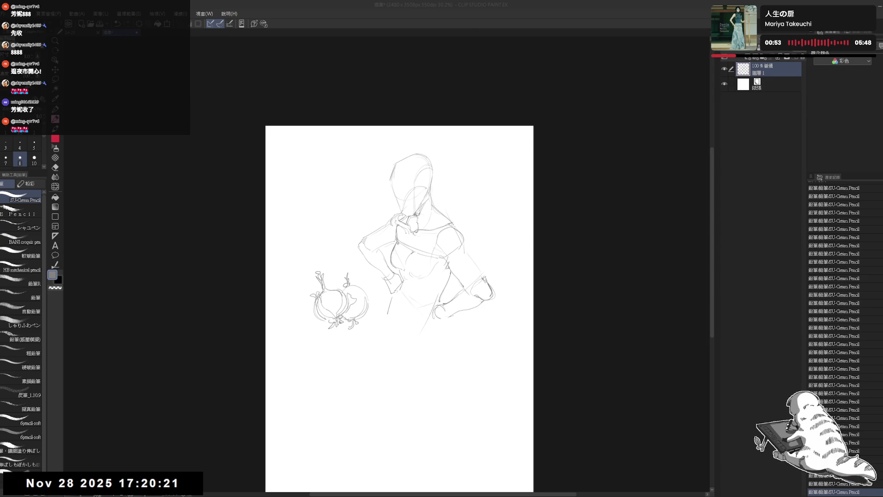
Mirror the canvas and erase stray lines near the figure's lower hand
{"action": "mouse_move", "coordinate": [405, 304]}
{"action": "left_mouse_down"}
{"action": "mouse_move", "coordinate": [386, 296]}
{"action": "mouse_move", "coordinate": [385, 309]}
{"action": "mouse_move", "coordinate": [391, 298]}
{"action": "left_mouse_up"}
{"action": "key", "text": "e"}
{"action": "key", "text": "p"}
{"action": "key", "text": "h"}
{"action": "key", "text": "h"}
{"action": "left_click_drag", "start_coordinate": [404, 307], "coordinate": [391, 328]}
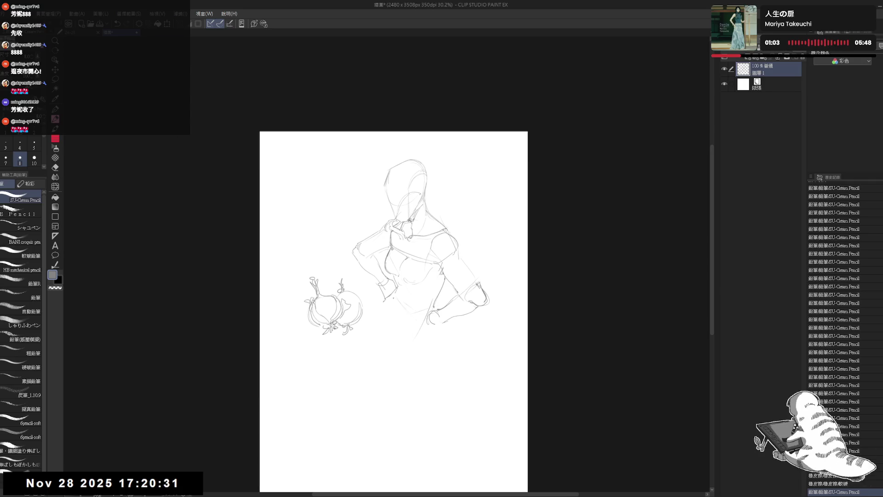
{"action": "key", "text": "e"}
{"action": "mouse_move", "coordinate": [386, 301]}
{"action": "left_mouse_down"}
{"action": "mouse_move", "coordinate": [401, 292]}
{"action": "mouse_move", "coordinate": [385, 302]}
{"action": "left_mouse_up"}
{"action": "key", "text": "p"}
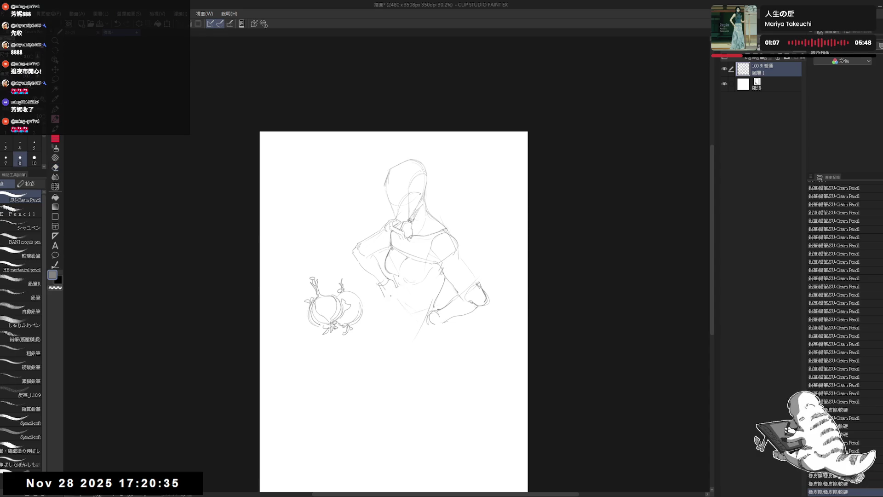
Add small pencil marks near the lower hand, undoing a short stroke
{"action": "left_click", "coordinate": [435, 325]}
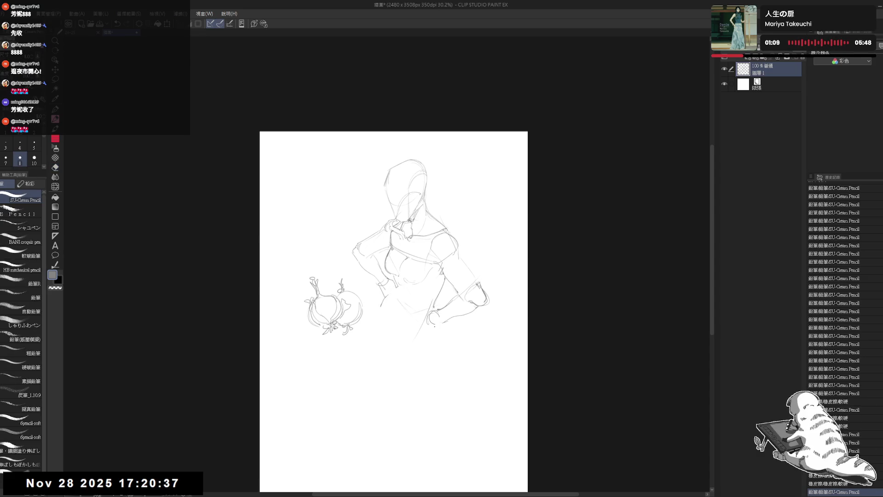
{"action": "left_click", "coordinate": [434, 316]}
{"action": "scroll", "coordinate": [429, 313], "scroll_direction": "up", "scroll_amount": 1}
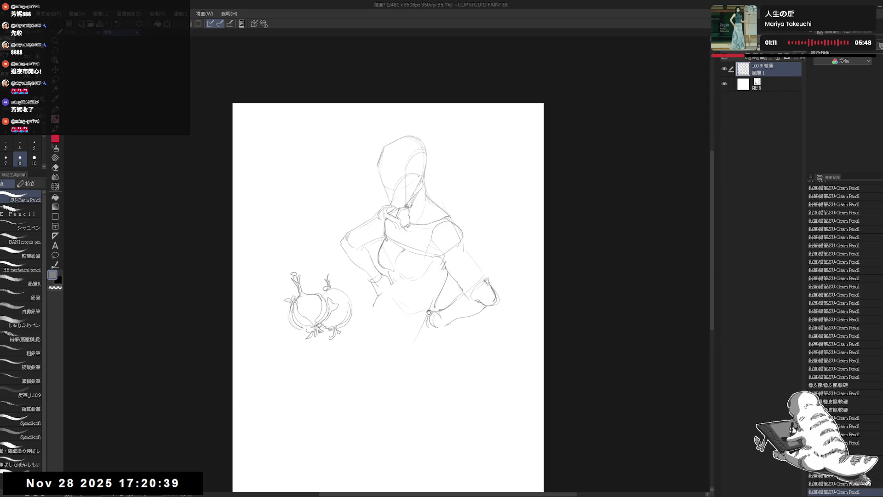
{"action": "mouse_move", "coordinate": [432, 313]}
{"action": "left_mouse_down"}
{"action": "mouse_move", "coordinate": [437, 320]}
{"action": "mouse_move", "coordinate": [416, 335]}
{"action": "mouse_move", "coordinate": [417, 327]}
{"action": "mouse_move", "coordinate": [416, 338]}
{"action": "mouse_move", "coordinate": [429, 335]}
{"action": "left_mouse_up"}
{"action": "key", "text": "ctrl+z"}
Alternate erasing and redrawing the lower hand, then mirror the canvas to check it
{"action": "key", "text": "e"}
{"action": "key", "text": "p"}
{"action": "key", "text": "e"}
{"action": "key", "text": "p"}
{"action": "key", "text": "e"}
{"action": "key", "text": "p"}
{"action": "key", "text": "ctrl+z"}
{"action": "key", "text": "e"}
{"action": "key", "text": "p"}
{"action": "key", "text": "h"}
{"action": "key", "text": "h"}
{"action": "scroll", "coordinate": [430, 322], "scroll_direction": "up", "scroll_amount": 2}
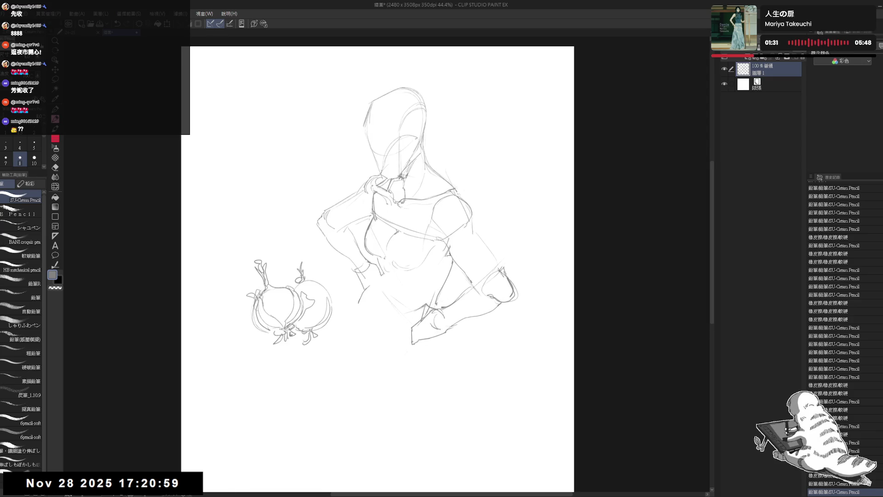
Erase the old line at the lower hand and redraw its contours
{"action": "key", "text": "e"}
{"action": "mouse_move", "coordinate": [412, 343]}
{"action": "left_mouse_down"}
{"action": "mouse_move", "coordinate": [413, 330]}
{"action": "mouse_move", "coordinate": [417, 345]}
{"action": "left_mouse_up"}
{"action": "key", "text": "p"}
{"action": "left_click_drag", "start_coordinate": [412, 329], "coordinate": [420, 348]}
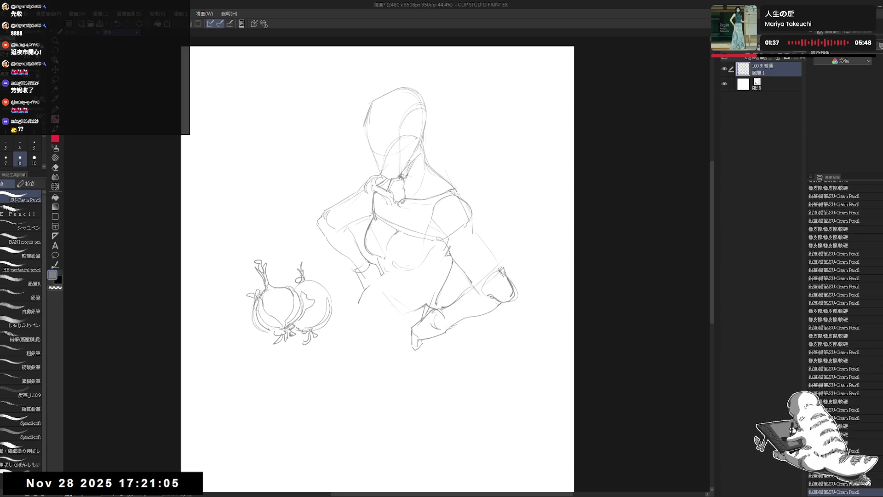
{"action": "left_click_drag", "start_coordinate": [422, 308], "coordinate": [435, 307]}
{"action": "key", "text": "e"}
{"action": "key", "text": "p"}
{"action": "key", "text": "e"}
{"action": "key", "text": "p"}
{"action": "key", "text": "e"}
{"action": "key", "text": "p"}
{"action": "key", "text": "ctrl+z"}
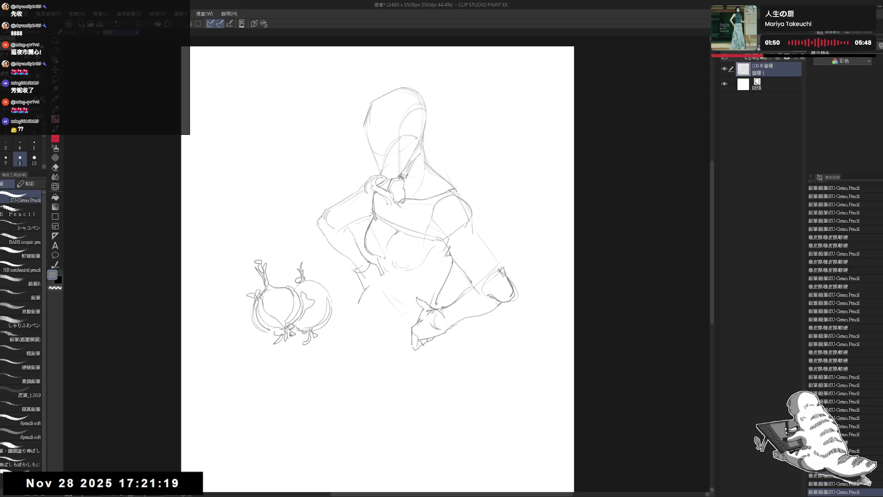
In the mirrored view, erase part of the hand strokes, then flip the canvas back
{"action": "key", "text": "h"}
{"action": "key", "text": "e"}
{"action": "mouse_move", "coordinate": [400, 299]}
{"action": "left_mouse_down"}
{"action": "mouse_move", "coordinate": [379, 320]}
{"action": "mouse_move", "coordinate": [401, 302]}
{"action": "left_mouse_up"}
{"action": "key", "text": "p"}
{"action": "key", "text": "e"}
{"action": "key", "text": "p"}
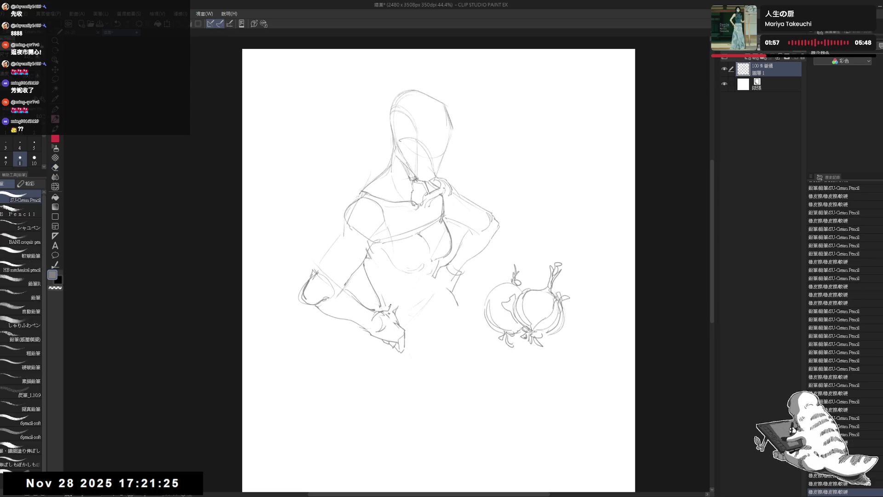
{"action": "key", "text": "h"}
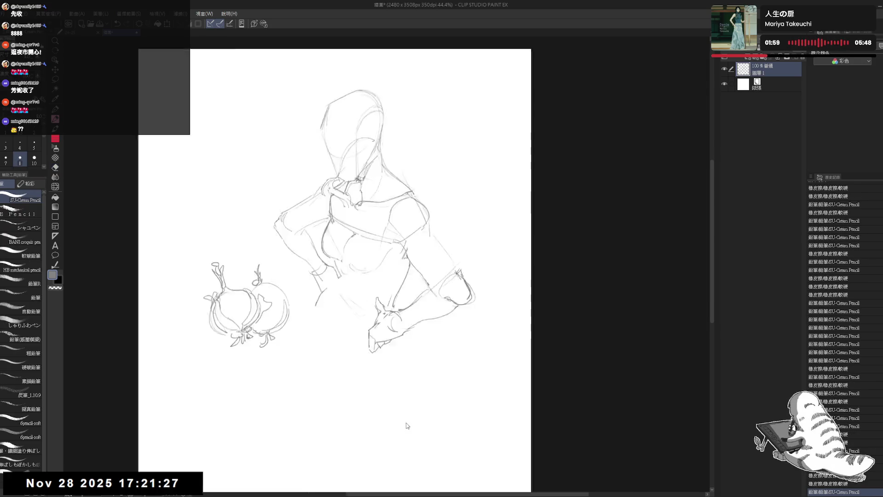
Move the whole sketch lower on the page
{"action": "scroll", "coordinate": [381, 271], "scroll_direction": "down", "scroll_amount": 2}
{"action": "scroll", "coordinate": [381, 272], "scroll_direction": "down", "scroll_amount": 1}
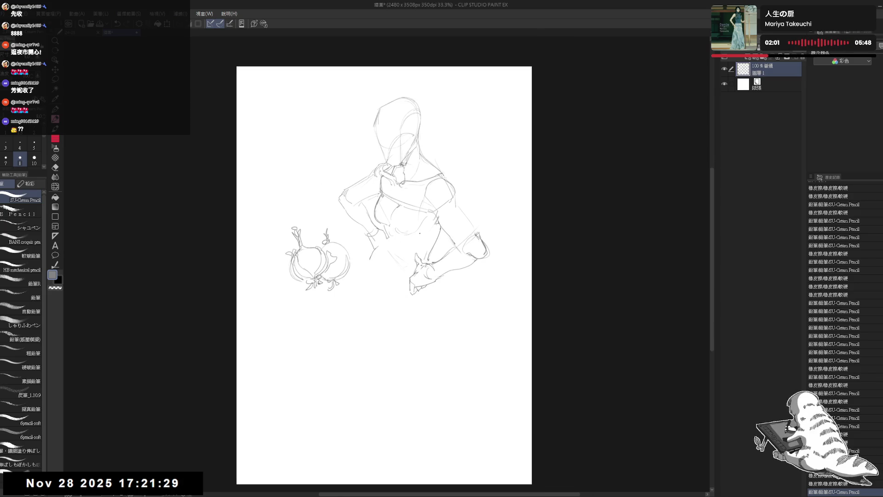
{"action": "scroll", "coordinate": [419, 184], "scroll_direction": "up", "scroll_amount": 1}
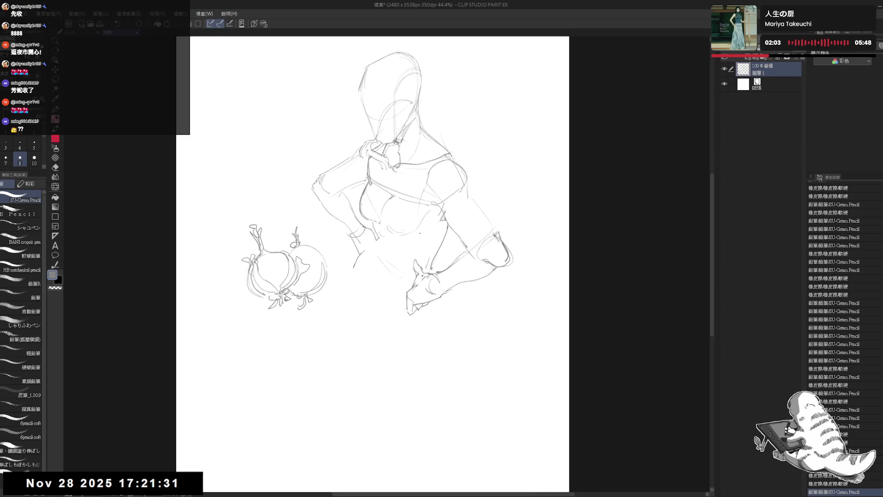
{"action": "mouse_move", "coordinate": [343, 266]}
{"action": "left_mouse_down"}
{"action": "mouse_move", "coordinate": [356, 293]}
{"action": "mouse_move", "coordinate": [402, 301]}
{"action": "left_mouse_up"}
{"action": "left_click", "coordinate": [361, 283]}
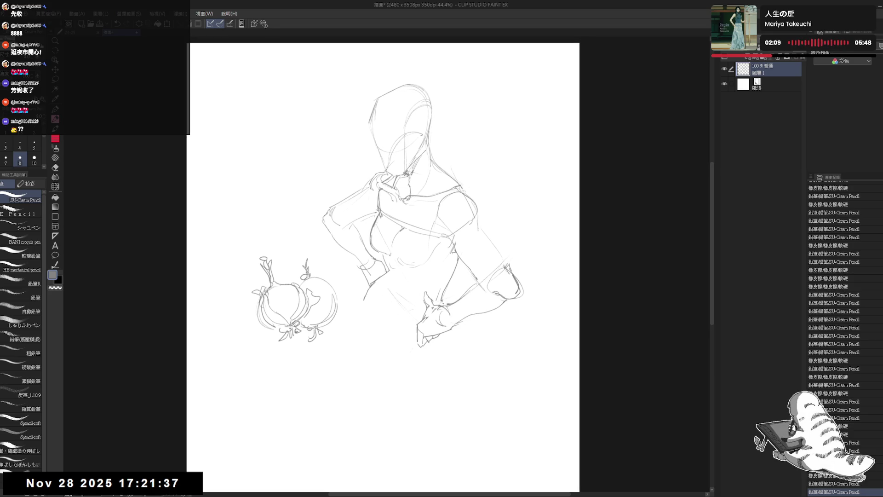
{"action": "left_click_drag", "start_coordinate": [396, 267], "coordinate": [401, 273]}
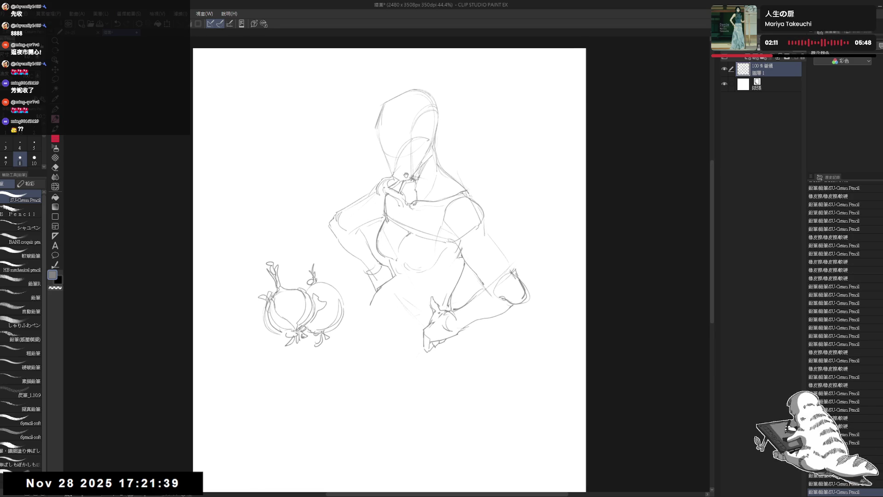
{"action": "left_click_drag", "start_coordinate": [409, 233], "coordinate": [417, 291]}
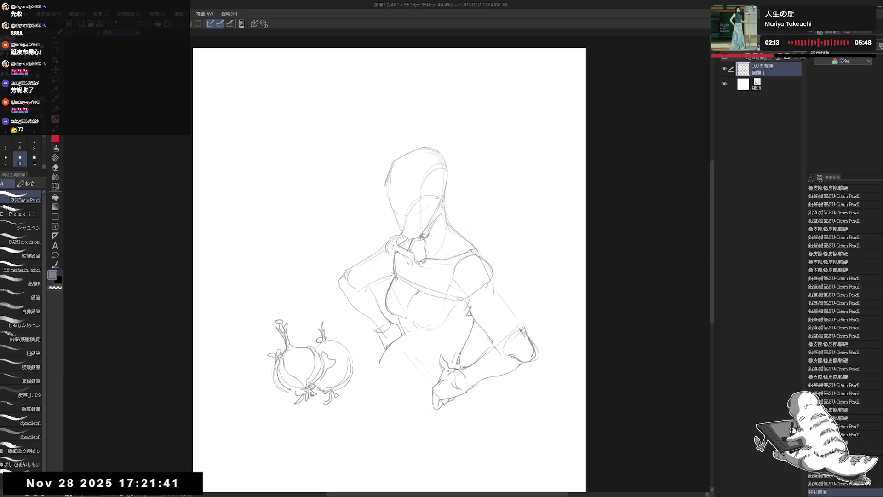
Draw a tall chef hat outline rising from the top of the head
{"action": "mouse_move", "coordinate": [391, 173]}
{"action": "left_mouse_down"}
{"action": "mouse_move", "coordinate": [438, 155]}
{"action": "mouse_move", "coordinate": [376, 179]}
{"action": "left_mouse_up"}
{"action": "key", "text": "e"}
{"action": "key", "text": "p"}
{"action": "left_click_drag", "start_coordinate": [374, 109], "coordinate": [361, 125]}
{"action": "key", "text": "ctrl+z"}
{"action": "left_click_drag", "start_coordinate": [374, 113], "coordinate": [389, 167]}
{"action": "key", "text": "ctrl+z"}
{"action": "mouse_move", "coordinate": [376, 131]}
{"action": "left_mouse_down"}
{"action": "mouse_move", "coordinate": [387, 157]}
{"action": "mouse_move", "coordinate": [438, 151]}
{"action": "left_mouse_up"}
{"action": "key", "text": "ctrl+z"}
{"action": "mouse_move", "coordinate": [371, 128]}
{"action": "left_mouse_down"}
{"action": "mouse_move", "coordinate": [366, 114]}
{"action": "mouse_move", "coordinate": [381, 107]}
{"action": "mouse_move", "coordinate": [415, 96]}
{"action": "mouse_move", "coordinate": [436, 103]}
{"action": "mouse_move", "coordinate": [438, 155]}
{"action": "left_mouse_up"}
{"action": "left_click_drag", "start_coordinate": [434, 118], "coordinate": [436, 157]}
Add a squiggle and fold lines to the chef hat
{"action": "left_click", "coordinate": [392, 116]}
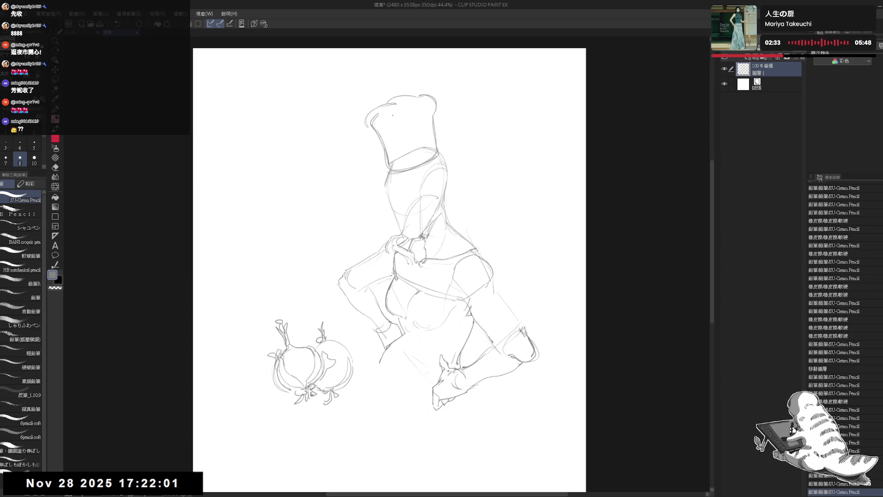
{"action": "left_click_drag", "start_coordinate": [385, 118], "coordinate": [400, 116]}
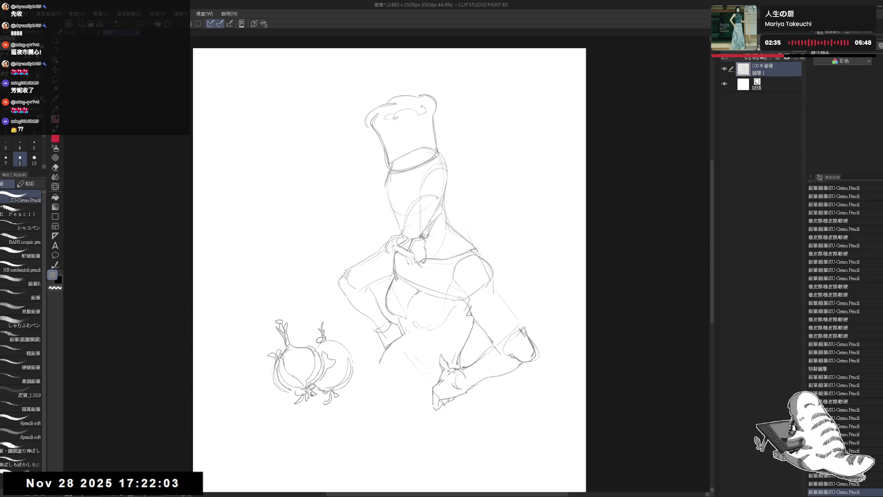
{"action": "left_click_drag", "start_coordinate": [409, 150], "coordinate": [406, 164]}
{"action": "left_click_drag", "start_coordinate": [405, 133], "coordinate": [400, 164]}
{"action": "left_click_drag", "start_coordinate": [377, 136], "coordinate": [390, 155]}
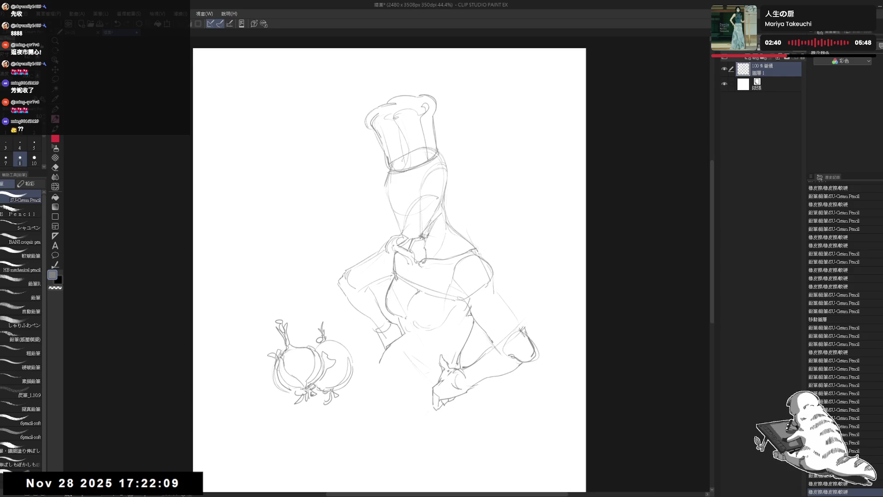
Pan to the creatures and draw two small eyes on the left one
{"action": "left_click_drag", "start_coordinate": [315, 262], "coordinate": [343, 250]}
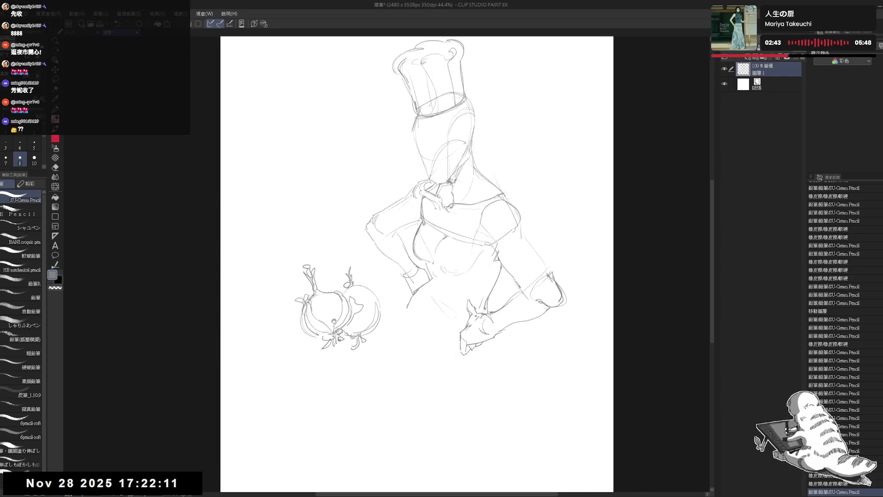
{"action": "left_click_drag", "start_coordinate": [334, 320], "coordinate": [344, 308]}
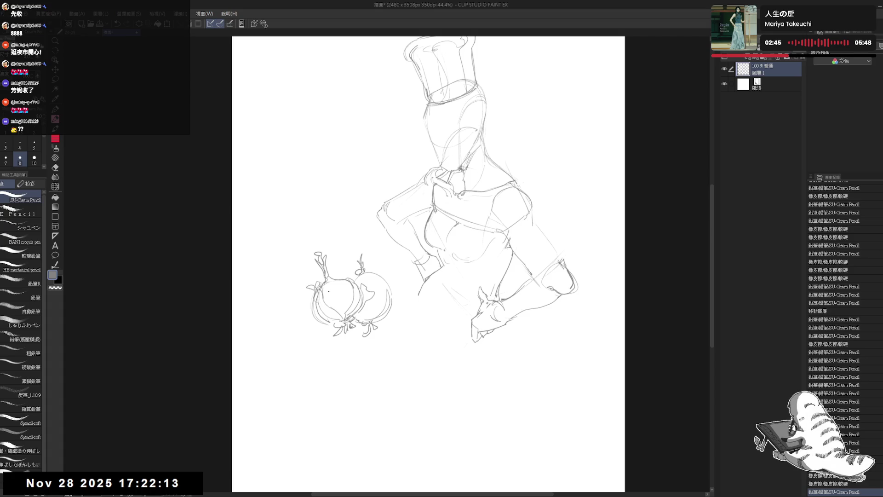
{"action": "left_click_drag", "start_coordinate": [328, 293], "coordinate": [383, 285]}
Erase a stray mark below the creatures and draw curly ribbon tails beneath them
{"action": "key", "text": "e"}
{"action": "mouse_move", "coordinate": [355, 324]}
{"action": "left_mouse_down"}
{"action": "mouse_move", "coordinate": [368, 336]}
{"action": "mouse_move", "coordinate": [329, 352]}
{"action": "mouse_move", "coordinate": [345, 362]}
{"action": "mouse_move", "coordinate": [339, 358]}
{"action": "left_mouse_up"}
{"action": "key", "text": "p"}
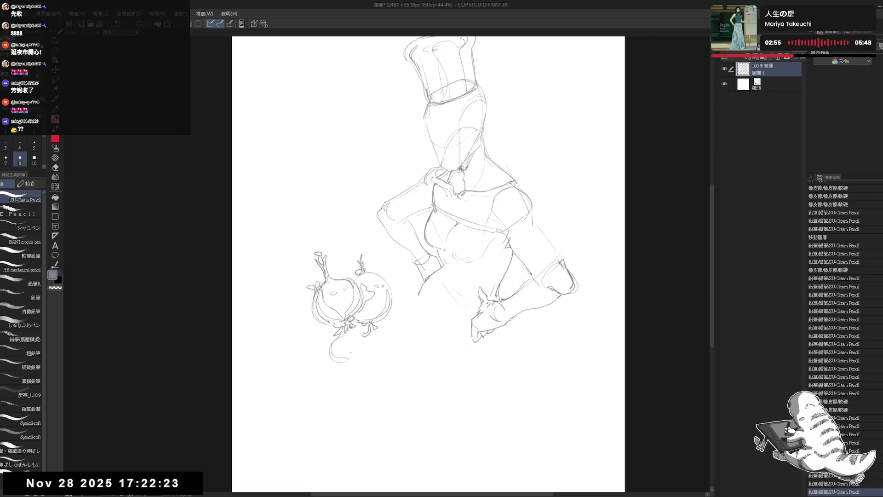
{"action": "mouse_move", "coordinate": [385, 322]}
{"action": "left_mouse_down"}
{"action": "mouse_move", "coordinate": [407, 327]}
{"action": "mouse_move", "coordinate": [395, 337]}
{"action": "mouse_move", "coordinate": [401, 317]}
{"action": "mouse_move", "coordinate": [390, 349]}
{"action": "mouse_move", "coordinate": [367, 347]}
{"action": "left_mouse_up"}
{"action": "left_click_drag", "start_coordinate": [461, 113], "coordinate": [444, 128]}
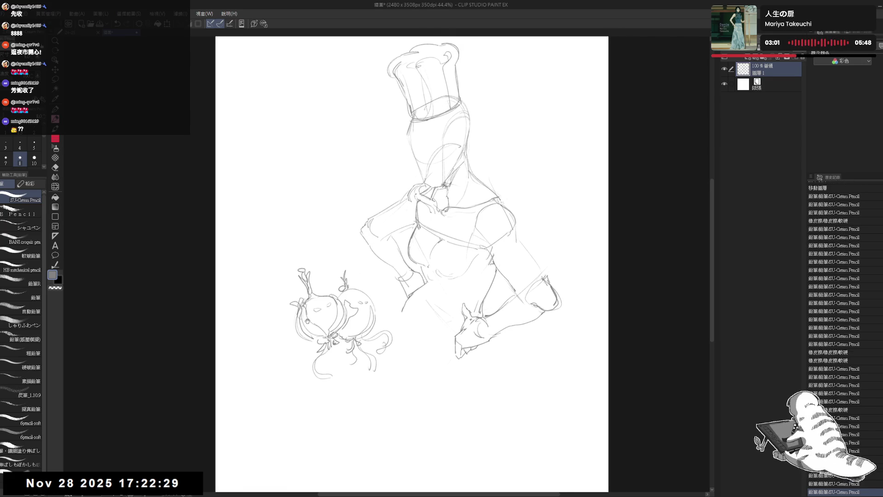
{"action": "left_click_drag", "start_coordinate": [299, 349], "coordinate": [309, 355]}
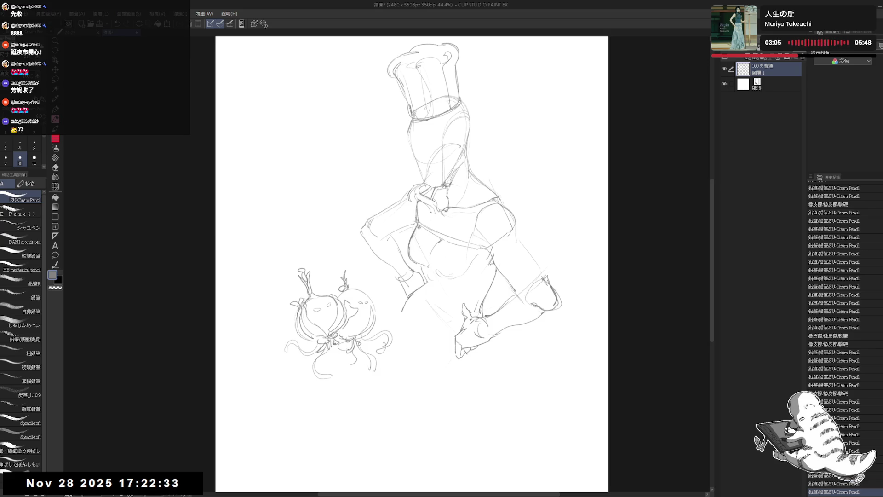
Erase the stray neck-to-shoulder line on the chef figure, then zoom out
{"action": "left_click_drag", "start_coordinate": [325, 285], "coordinate": [356, 279]}
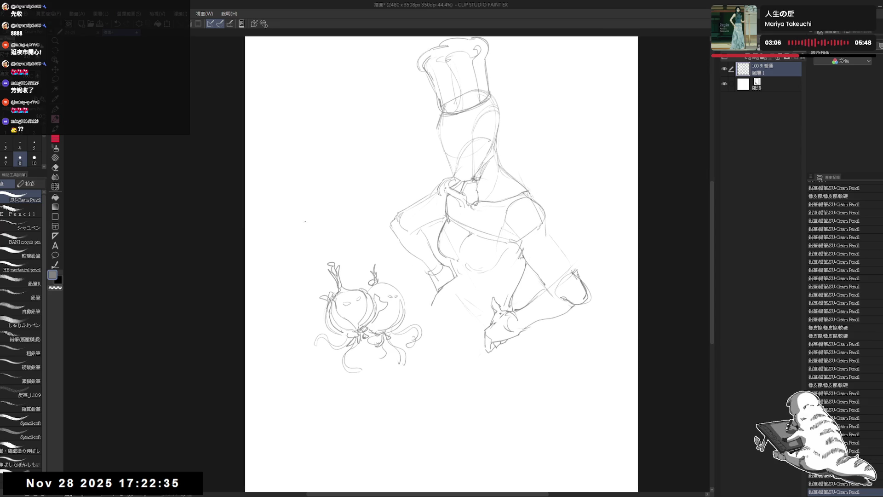
{"action": "scroll", "coordinate": [310, 228], "scroll_direction": "down", "scroll_amount": 1}
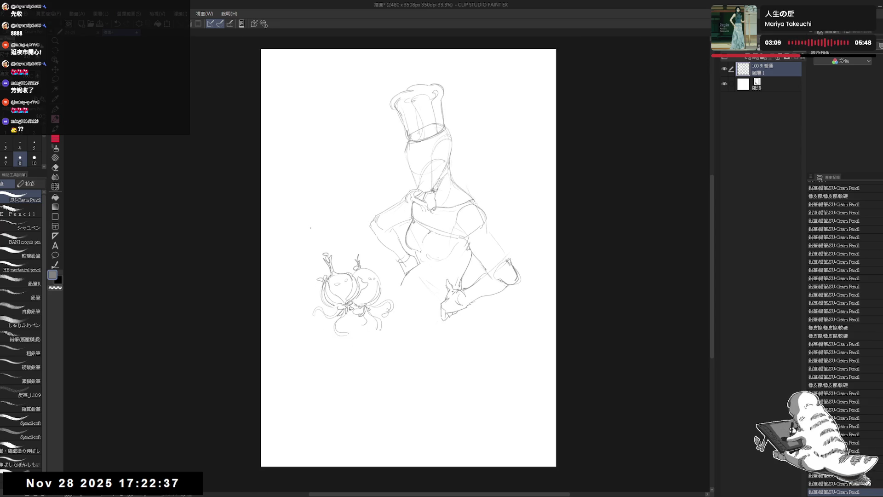
{"action": "scroll", "coordinate": [310, 228], "scroll_direction": "up", "scroll_amount": 2}
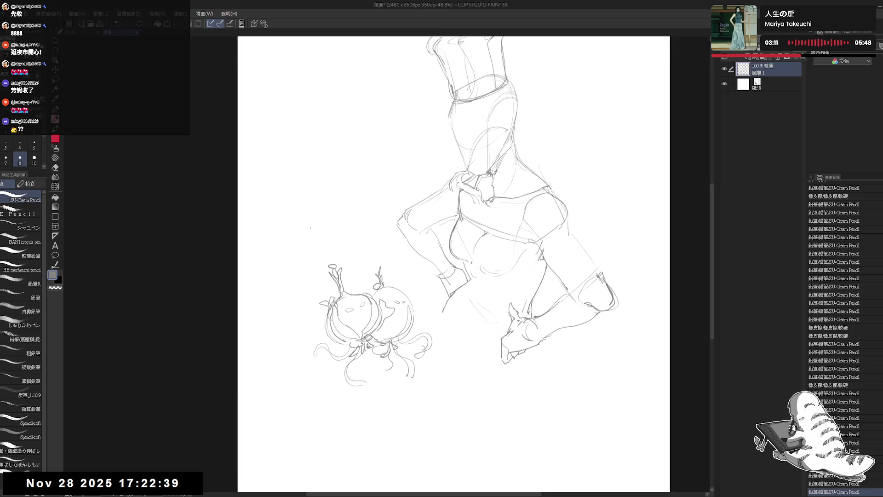
{"action": "mouse_move", "coordinate": [505, 194]}
{"action": "left_mouse_down"}
{"action": "mouse_move", "coordinate": [489, 190]}
{"action": "mouse_move", "coordinate": [468, 212]}
{"action": "left_mouse_up"}
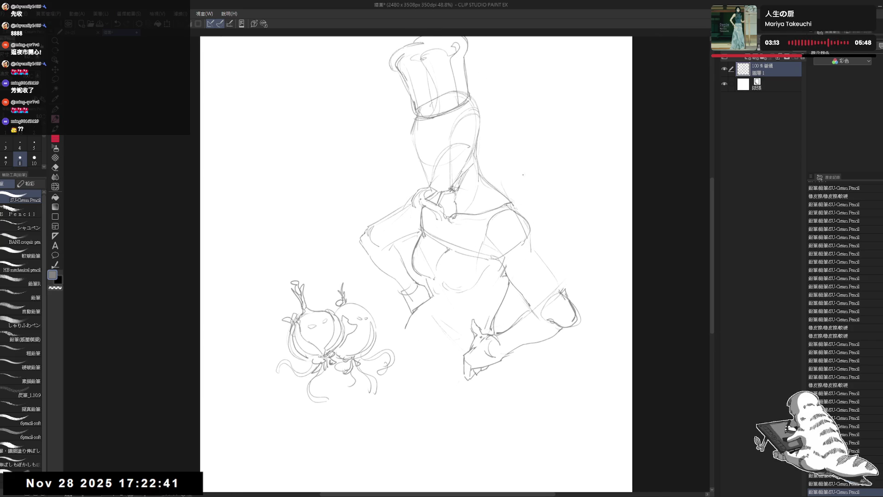
{"action": "key", "text": "e"}
{"action": "mouse_move", "coordinate": [503, 174]}
{"action": "left_mouse_down"}
{"action": "mouse_move", "coordinate": [504, 215]}
{"action": "mouse_move", "coordinate": [482, 220]}
{"action": "left_mouse_up"}
{"action": "key", "text": "p"}
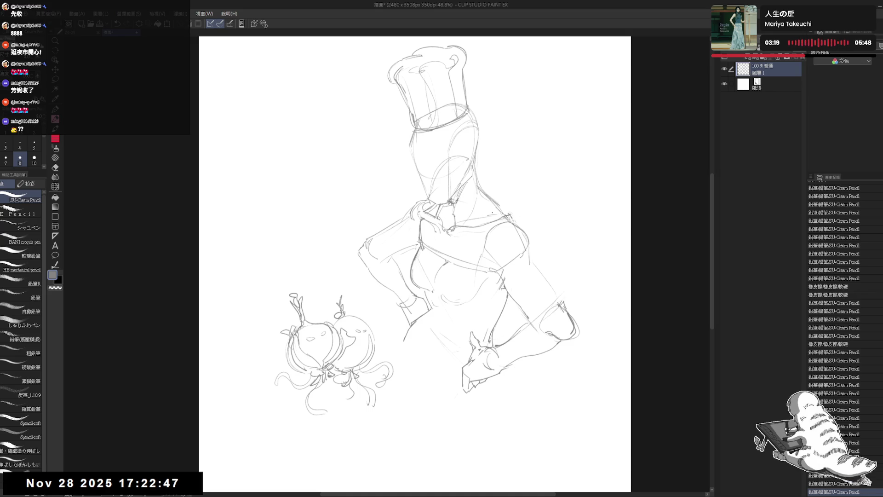
{"action": "key", "text": "ctrl+minus"}
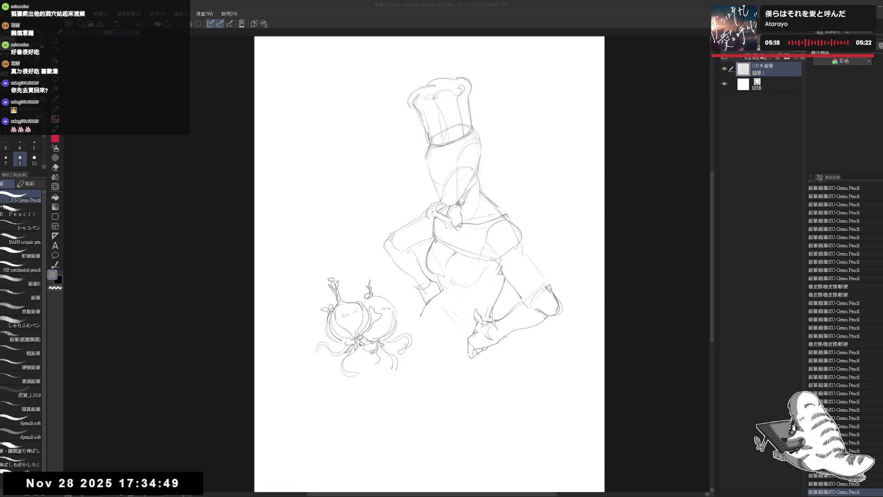
Zoom the view to see the roughed-out chef figure and creatures
{"action": "scroll", "coordinate": [443, 215], "scroll_direction": "down", "scroll_amount": 3}
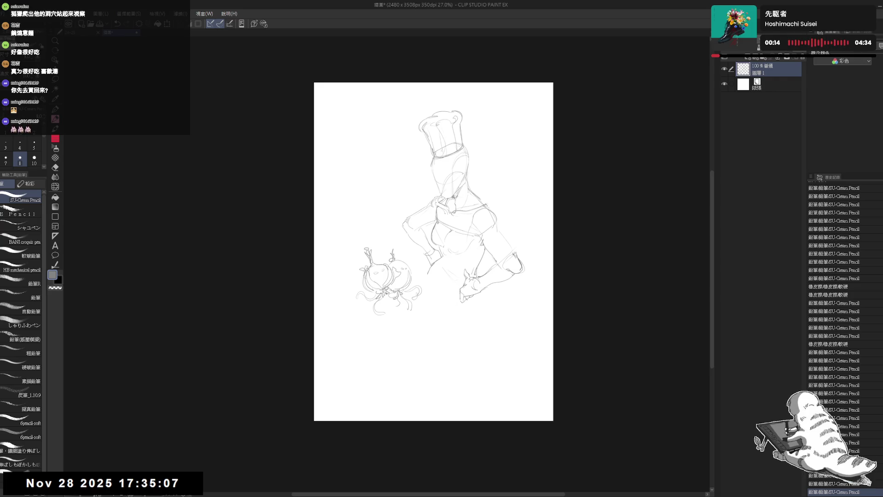
Erase a stray sketch line and add small pencil marks at the lower torso
{"action": "scroll", "coordinate": [428, 290], "scroll_direction": "up", "scroll_amount": 3}
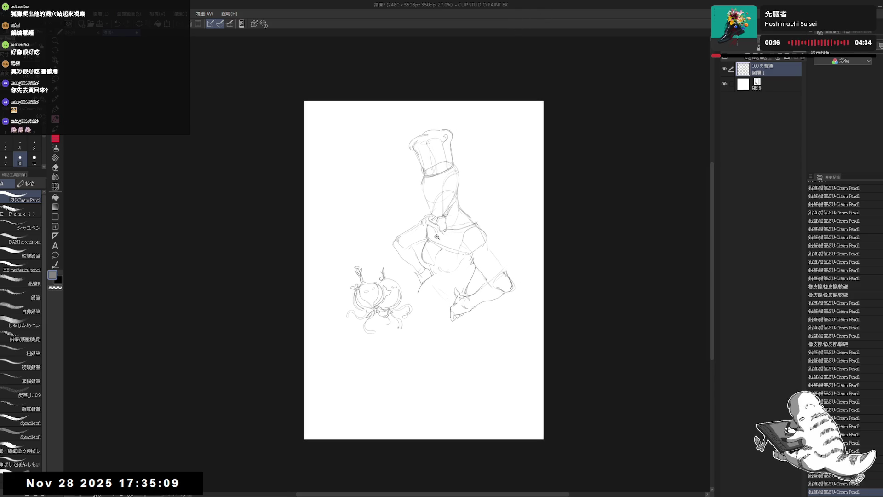
{"action": "key", "text": "e"}
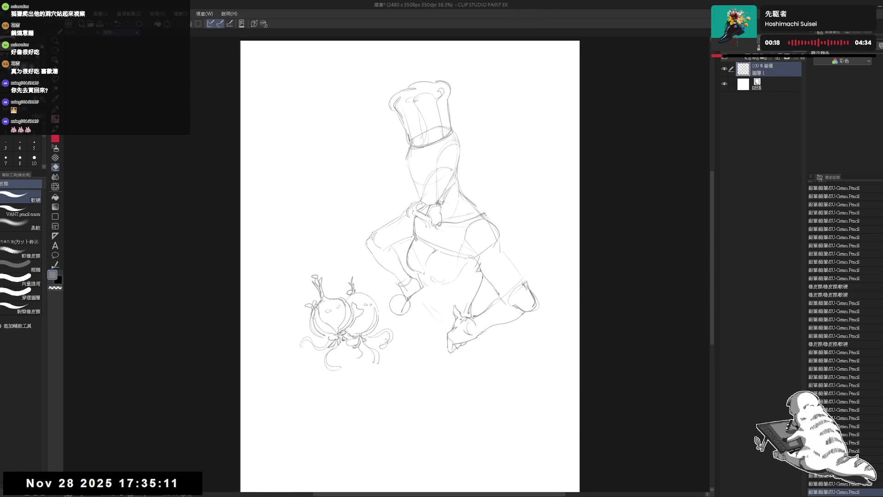
{"action": "mouse_move", "coordinate": [414, 313]}
{"action": "left_mouse_down"}
{"action": "mouse_move", "coordinate": [425, 315]}
{"action": "mouse_move", "coordinate": [398, 313]}
{"action": "mouse_move", "coordinate": [431, 309]}
{"action": "left_mouse_up"}
{"action": "key", "text": "p"}
{"action": "left_click", "coordinate": [431, 293]}
{"action": "left_click", "coordinate": [419, 321]}
{"action": "left_click", "coordinate": [484, 212]}
Rotate the canvas slightly and erase stray lines on the right side of the face
{"action": "scroll", "coordinate": [484, 212], "scroll_direction": "up", "scroll_amount": 2}
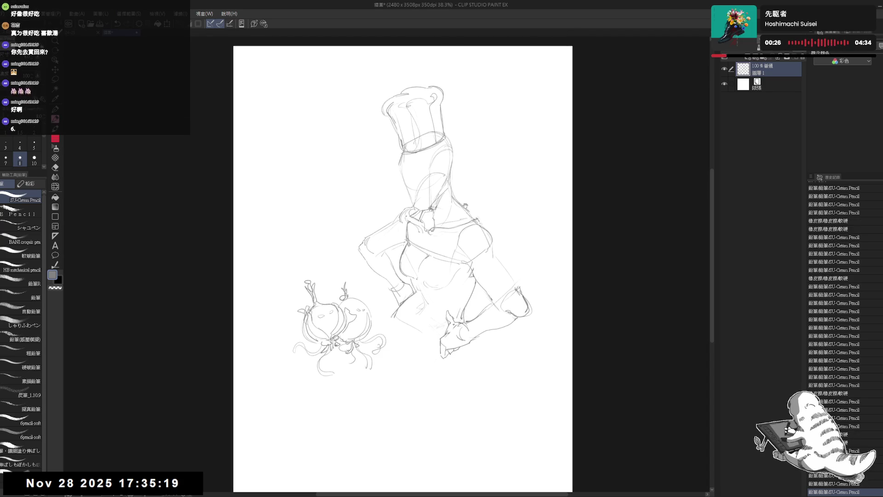
{"action": "left_click_drag", "start_coordinate": [483, 225], "coordinate": [476, 244]}
{"action": "key", "text": "e"}
{"action": "mouse_move", "coordinate": [393, 175]}
{"action": "left_mouse_down"}
{"action": "mouse_move", "coordinate": [430, 188]}
{"action": "mouse_move", "coordinate": [402, 203]}
{"action": "left_mouse_up"}
Lighten the old lines over the face with the soft (柔軟) eraser
{"action": "key", "text": "p"}
{"action": "key", "text": "e"}
{"action": "key", "text": "p"}
{"action": "scroll", "coordinate": [354, 138], "scroll_direction": "up", "scroll_amount": 2}
{"action": "key", "text": "e"}
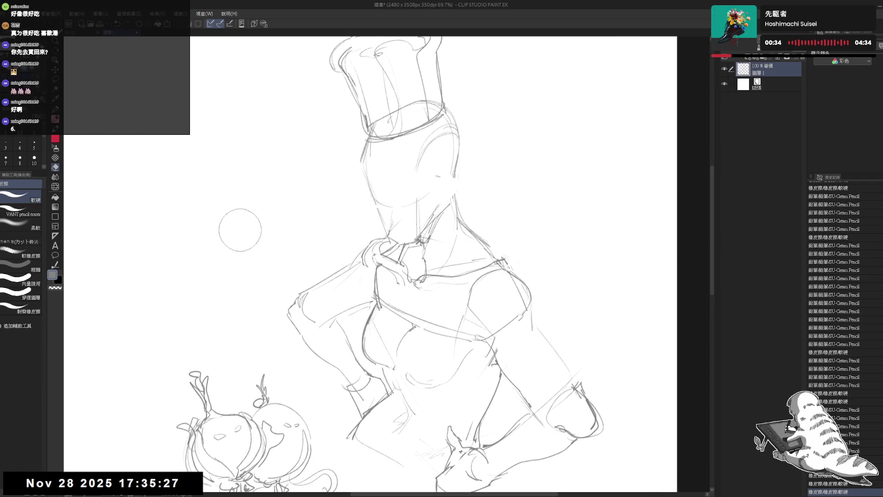
{"action": "left_click", "coordinate": [36, 224]}
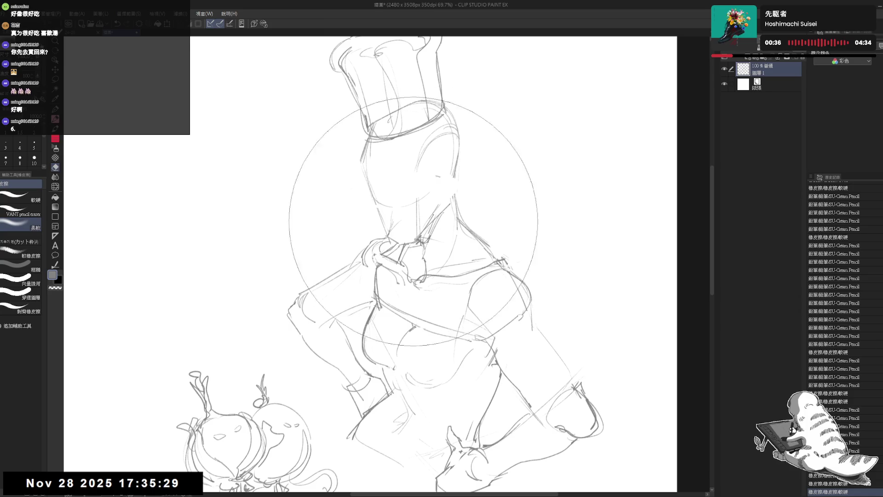
{"action": "key", "text": "p"}
{"action": "mouse_move", "coordinate": [432, 228]}
{"action": "left_mouse_down"}
{"action": "mouse_move", "coordinate": [400, 196]}
{"action": "mouse_move", "coordinate": [379, 227]}
{"action": "mouse_move", "coordinate": [377, 218]}
{"action": "mouse_move", "coordinate": [410, 243]}
{"action": "mouse_move", "coordinate": [422, 232]}
{"action": "left_mouse_up"}
Pencil a new chin and neck line, then erase its top end to tidy it
{"action": "mouse_move", "coordinate": [416, 239]}
{"action": "left_mouse_down"}
{"action": "mouse_move", "coordinate": [448, 211]}
{"action": "mouse_move", "coordinate": [413, 244]}
{"action": "left_mouse_up"}
{"action": "key", "text": "e"}
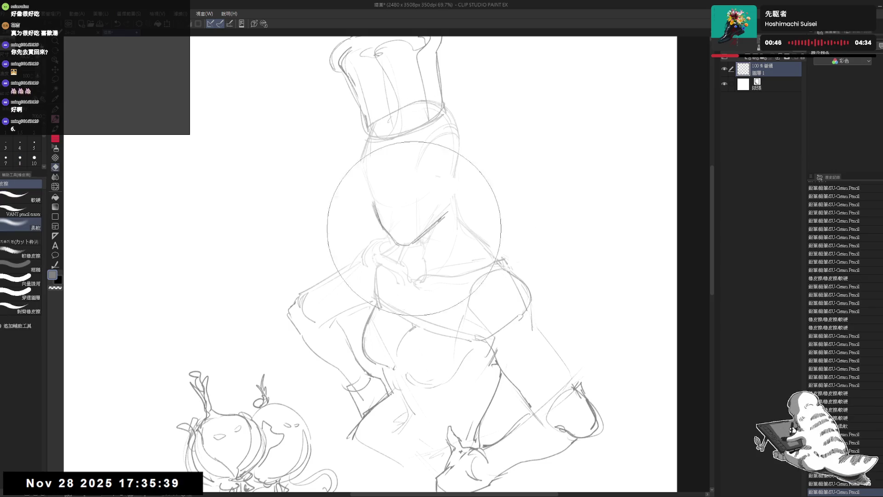
{"action": "left_click_drag", "start_coordinate": [446, 196], "coordinate": [449, 207]}
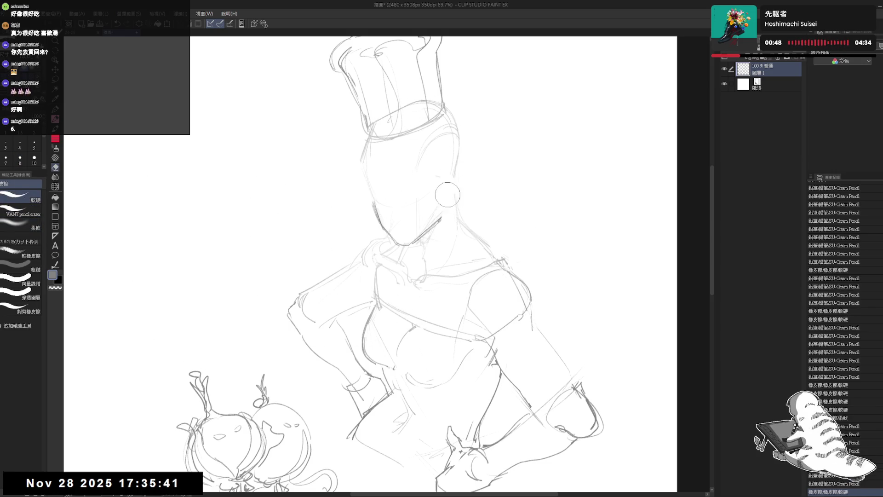
{"action": "key", "text": "p"}
{"action": "mouse_move", "coordinate": [425, 286]}
{"action": "left_mouse_down"}
{"action": "mouse_move", "coordinate": [439, 286]}
{"action": "mouse_move", "coordinate": [404, 257]}
{"action": "mouse_move", "coordinate": [377, 200]}
{"action": "left_mouse_up"}
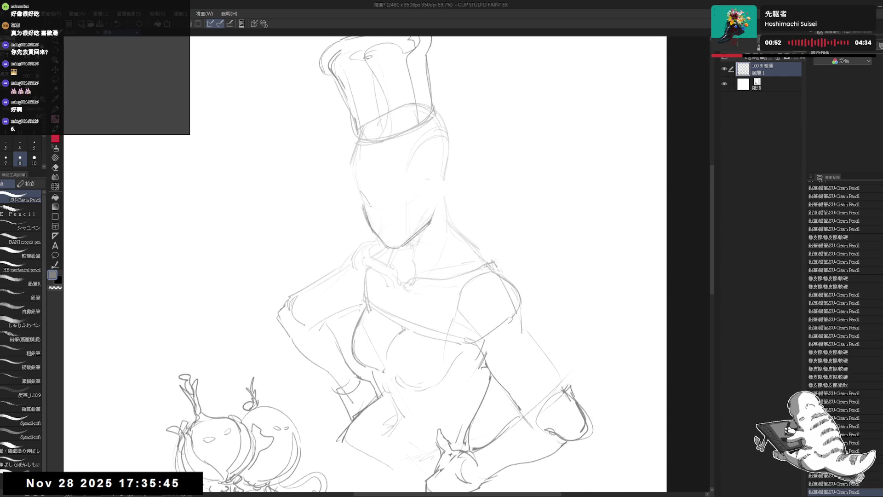
{"action": "left_click_drag", "start_coordinate": [371, 222], "coordinate": [373, 207]}
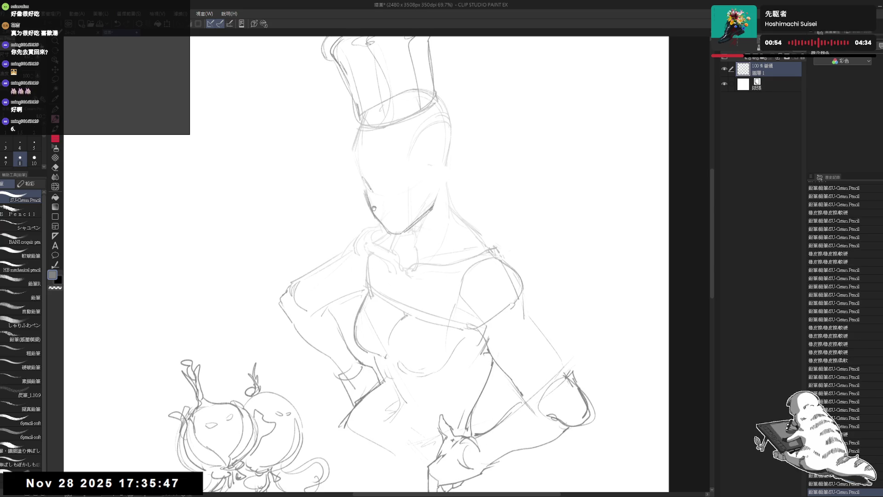
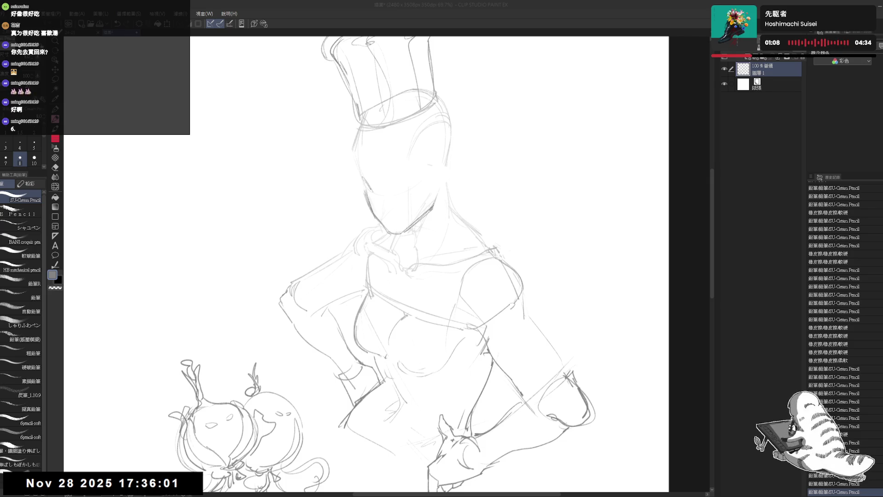
Draw a downcast eye line across the face with small pencil marks, then erase nearby stray lines
{"action": "left_click_drag", "start_coordinate": [396, 178], "coordinate": [407, 195]}
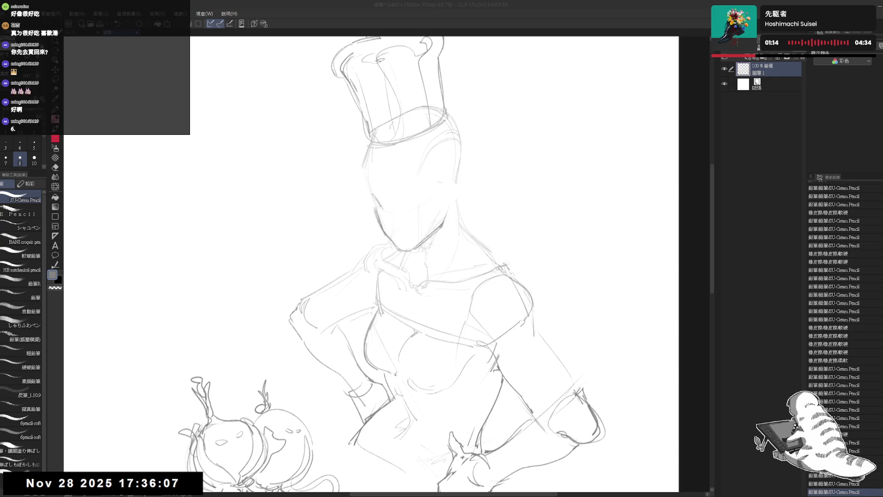
{"action": "left_click_drag", "start_coordinate": [382, 202], "coordinate": [380, 218]}
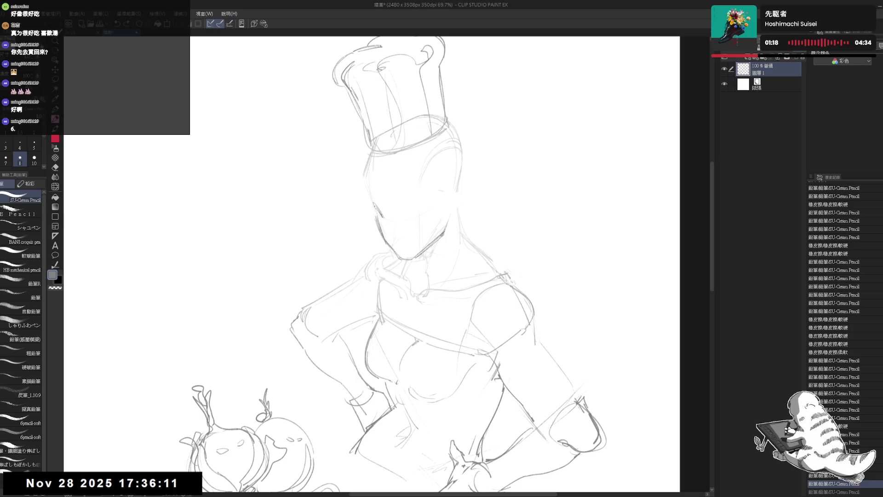
{"action": "left_click", "coordinate": [420, 217]}
{"action": "left_click", "coordinate": [404, 208]}
{"action": "left_click", "coordinate": [404, 212]}
{"action": "left_click", "coordinate": [414, 213]}
{"action": "mouse_move", "coordinate": [403, 212]}
{"action": "left_mouse_down"}
{"action": "mouse_move", "coordinate": [424, 213]}
{"action": "mouse_move", "coordinate": [408, 229]}
{"action": "mouse_move", "coordinate": [425, 213]}
{"action": "left_mouse_up"}
{"action": "key", "text": "e"}
{"action": "key", "text": "p"}
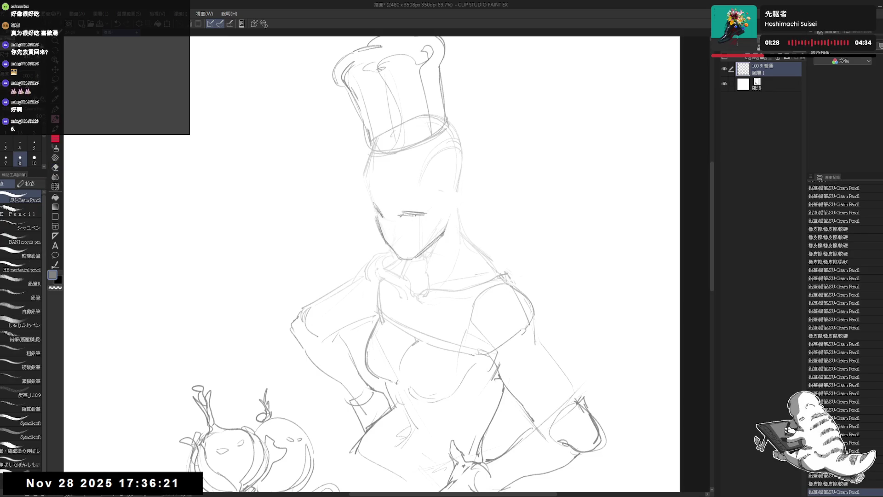
Zoom in to 111% and add small detail marks under and around the eye
{"action": "scroll", "coordinate": [443, 207], "scroll_direction": "up", "scroll_amount": 4}
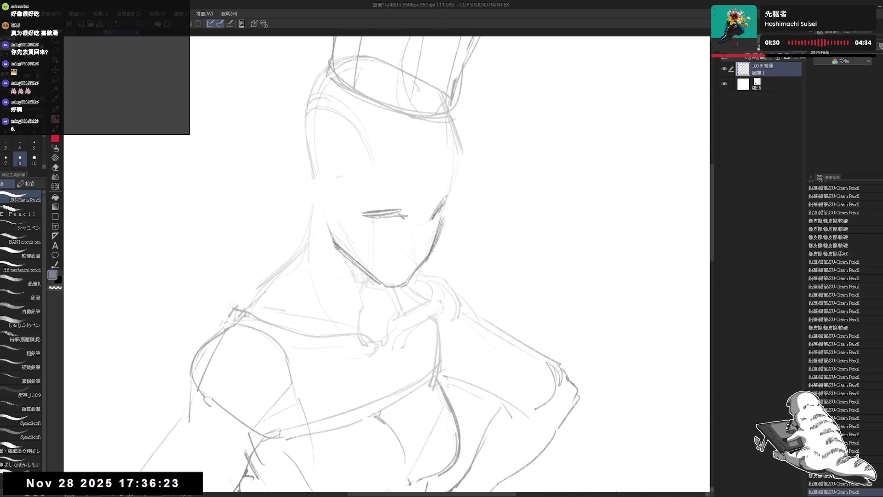
{"action": "key", "text": "bracketleft"}
{"action": "left_click_drag", "start_coordinate": [362, 221], "coordinate": [370, 224]}
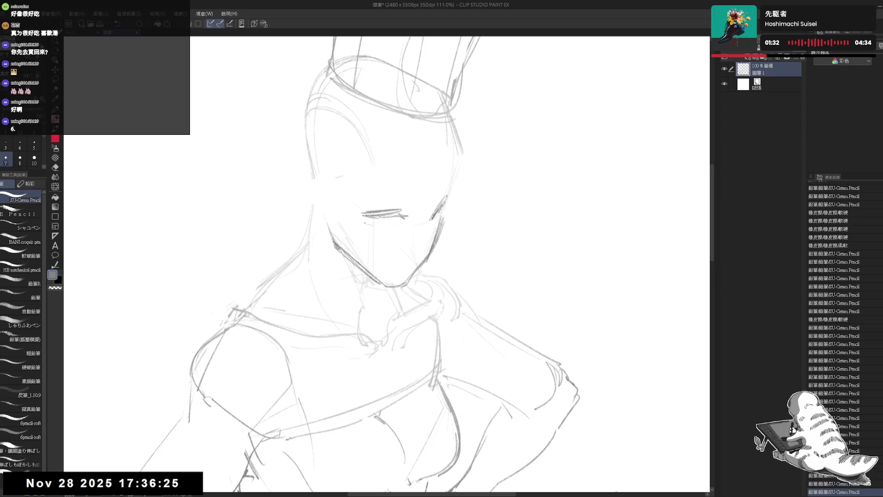
{"action": "left_click", "coordinate": [381, 226]}
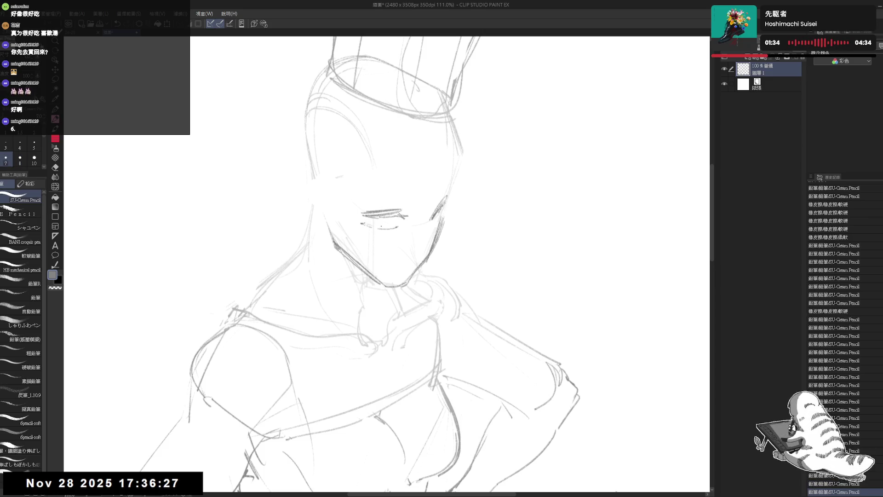
{"action": "left_click", "coordinate": [380, 223]}
{"action": "left_click", "coordinate": [382, 225]}
{"action": "left_click", "coordinate": [380, 223]}
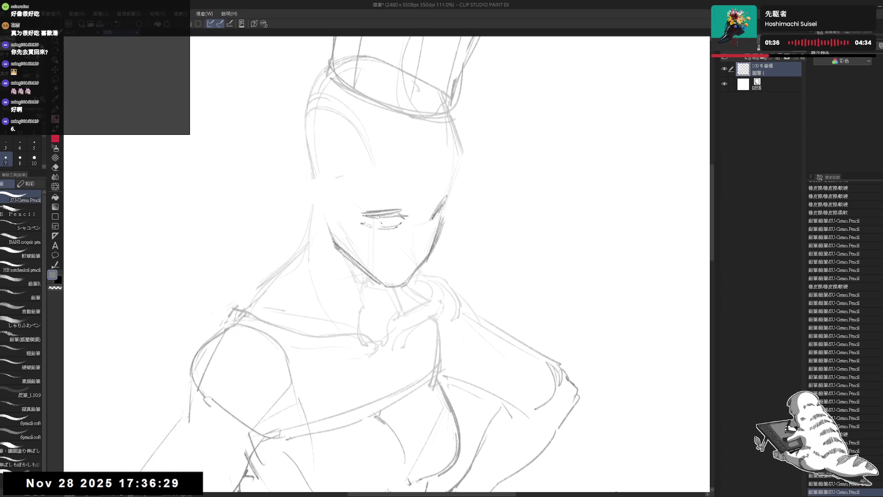
Dot in the pupil and fine lashes, then zoom back out to 60%
{"action": "left_click", "coordinate": [397, 223]}
{"action": "left_click", "coordinate": [386, 222]}
{"action": "left_click", "coordinate": [390, 222]}
{"action": "left_click", "coordinate": [385, 224]}
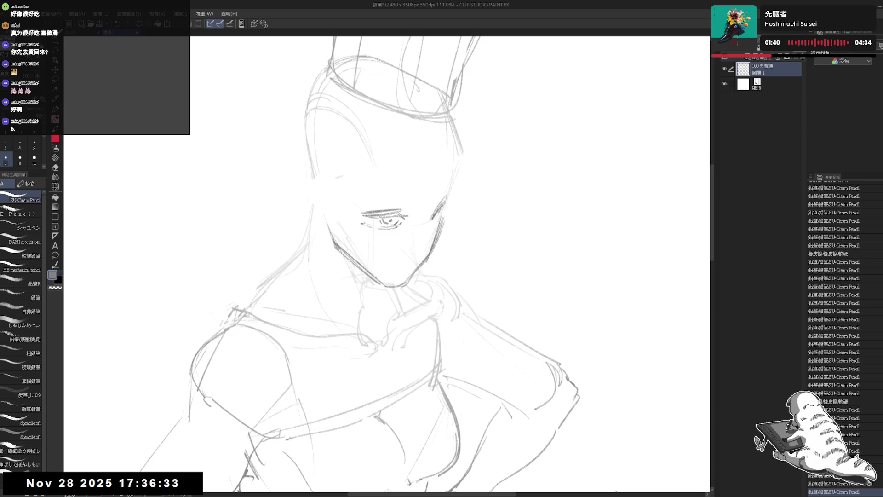
{"action": "left_click_drag", "start_coordinate": [386, 276], "coordinate": [375, 233]}
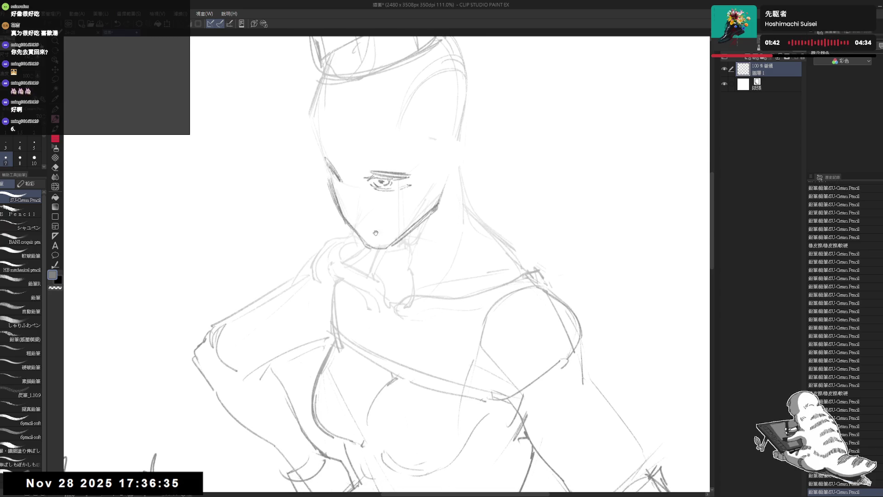
{"action": "scroll", "coordinate": [386, 264], "scroll_direction": "down", "scroll_amount": 4}
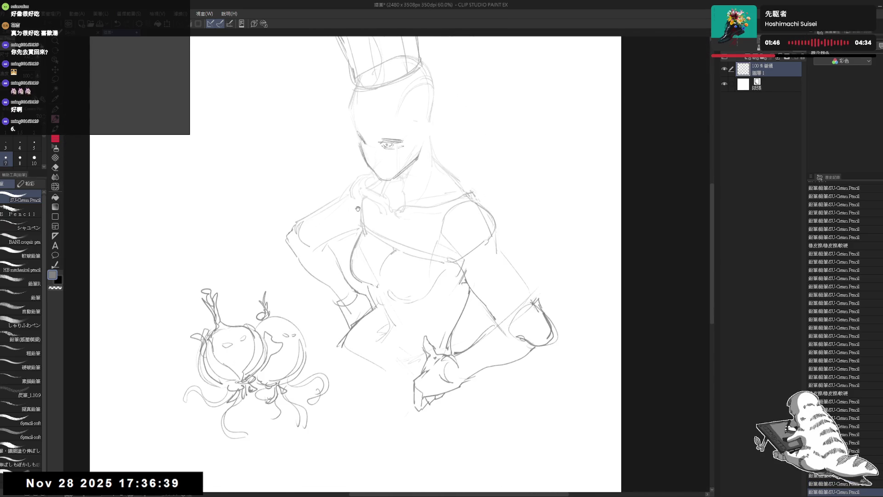
Lasso the eye, resize and reposition it with Scale/Rotate, deselect, and flip the view to check
{"action": "scroll", "coordinate": [377, 167], "scroll_direction": "up", "scroll_amount": 2}
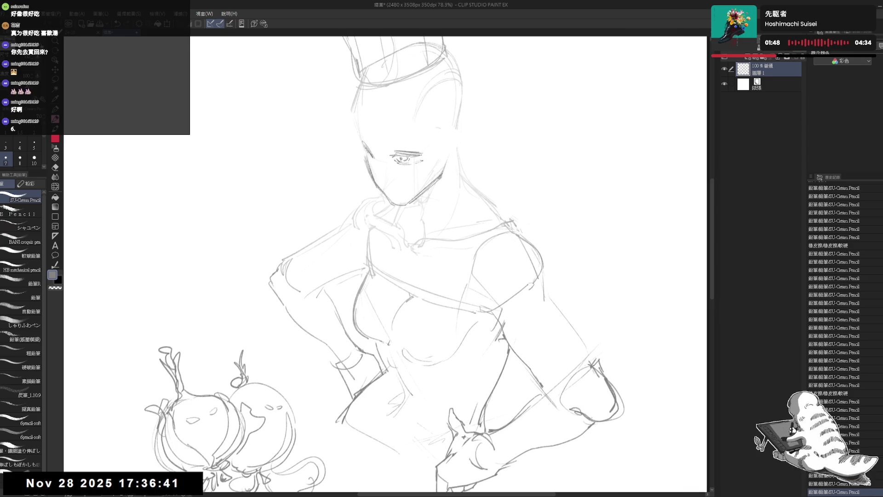
{"action": "left_click", "coordinate": [485, 139]}
{"action": "key", "text": "m"}
{"action": "mouse_move", "coordinate": [417, 147]}
{"action": "left_mouse_down"}
{"action": "mouse_move", "coordinate": [397, 146]}
{"action": "mouse_move", "coordinate": [412, 168]}
{"action": "mouse_move", "coordinate": [416, 140]}
{"action": "left_mouse_up"}
{"action": "key", "text": "ctrl+t"}
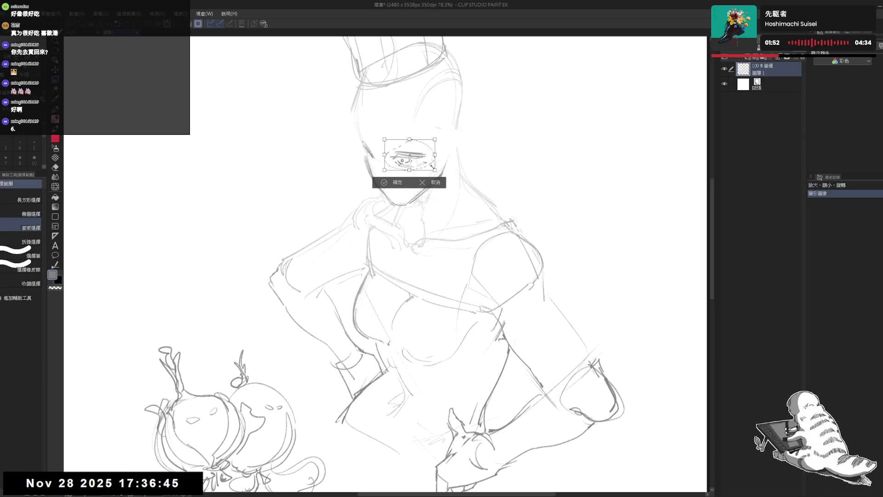
{"action": "left_click", "coordinate": [391, 180]}
{"action": "key", "text": "ctrl+d"}
{"action": "key", "text": "h"}
{"action": "key", "text": "h"}
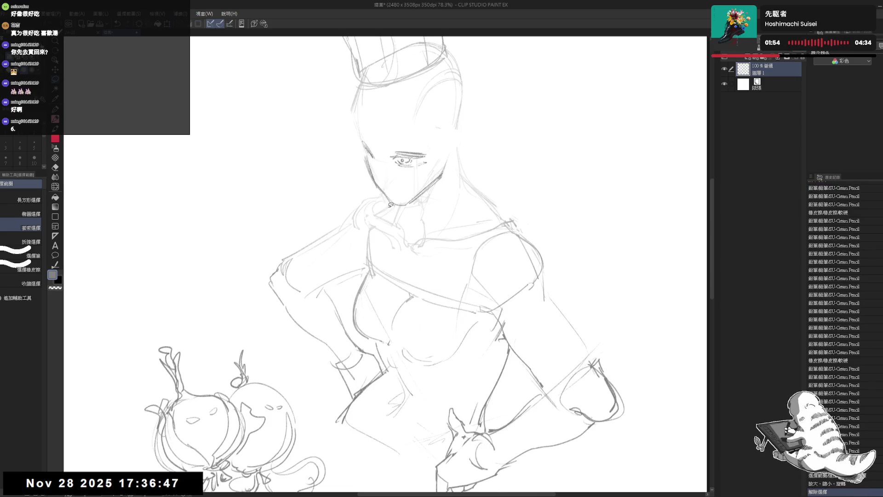
{"action": "key", "text": "p"}
Erase the stray strokes beside the face and undo an extra mark left of the eye
{"action": "left_click_drag", "start_coordinate": [410, 158], "coordinate": [428, 175]}
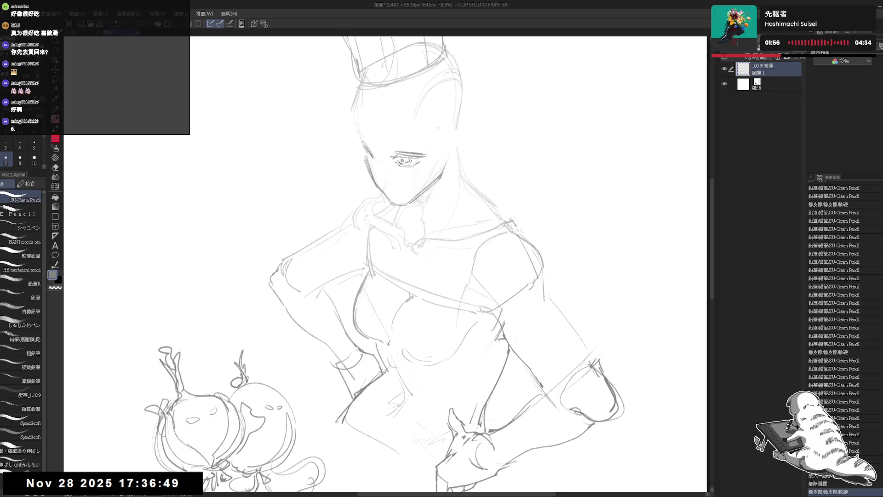
{"action": "left_click_drag", "start_coordinate": [379, 157], "coordinate": [376, 176]}
{"action": "key", "text": "ctrl+z"}
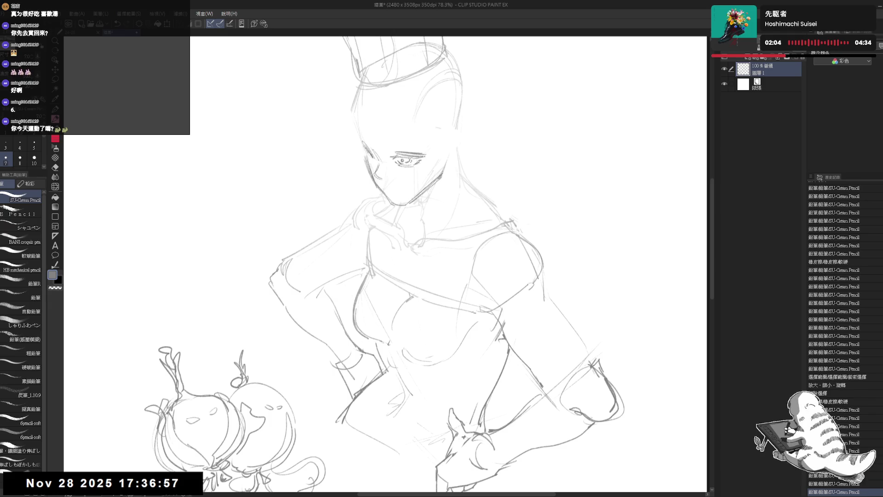
{"action": "key", "text": "e"}
{"action": "key", "text": "p"}
{"action": "left_click_drag", "start_coordinate": [376, 173], "coordinate": [366, 153]}
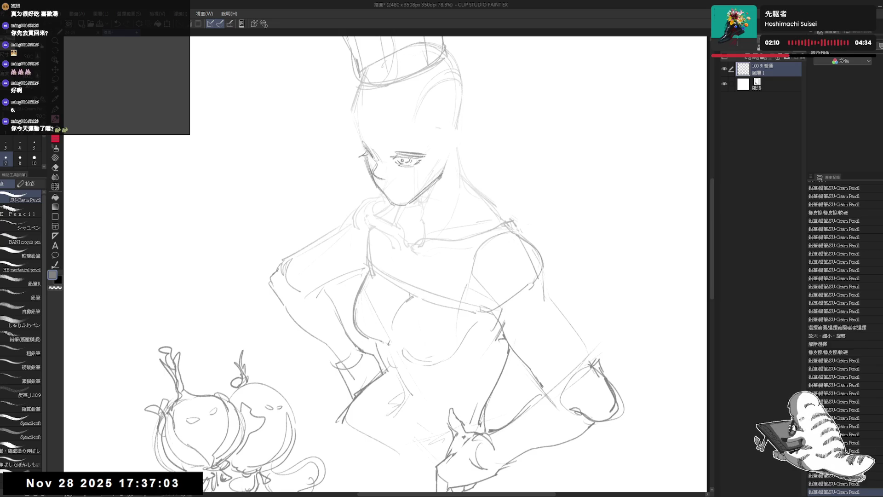
{"action": "left_click_drag", "start_coordinate": [363, 185], "coordinate": [372, 210]}
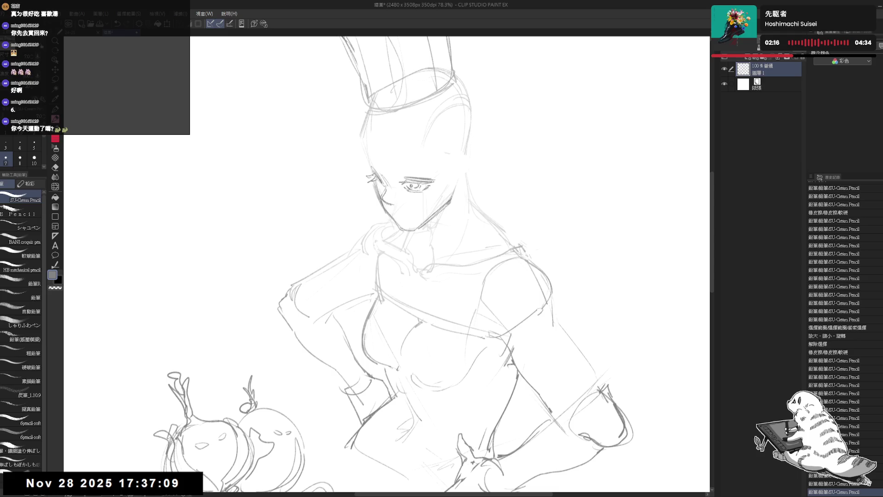
Sketch the eyebrow above the eye, partly erasing it and flipping the view to check
{"action": "left_click", "coordinate": [367, 173]}
{"action": "left_click_drag", "start_coordinate": [371, 176], "coordinate": [380, 184]}
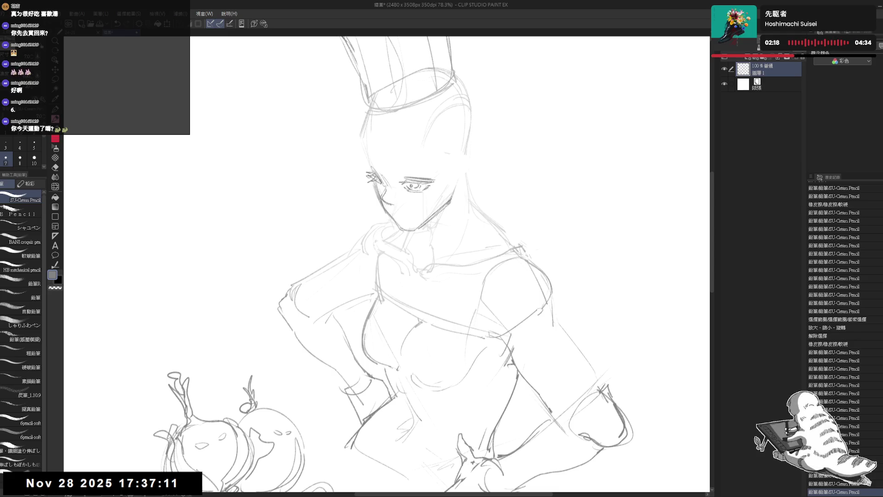
{"action": "key", "text": "h"}
{"action": "key", "text": "h"}
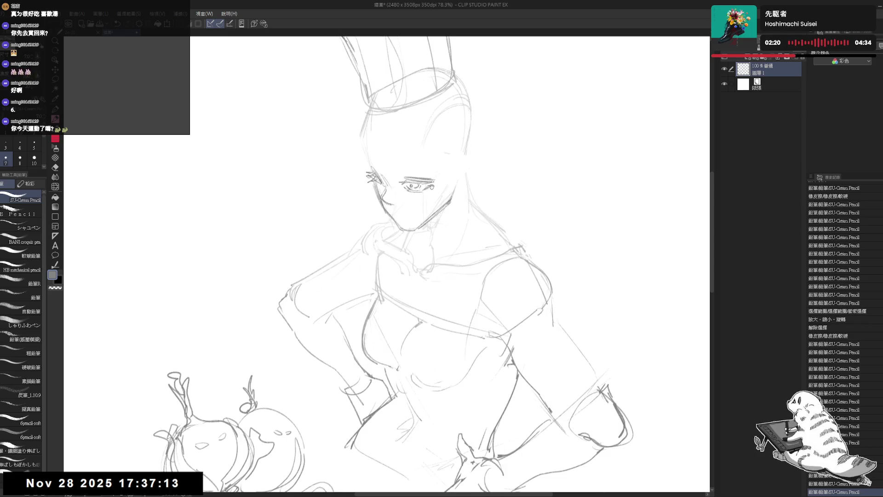
{"action": "left_click_drag", "start_coordinate": [436, 153], "coordinate": [465, 199]}
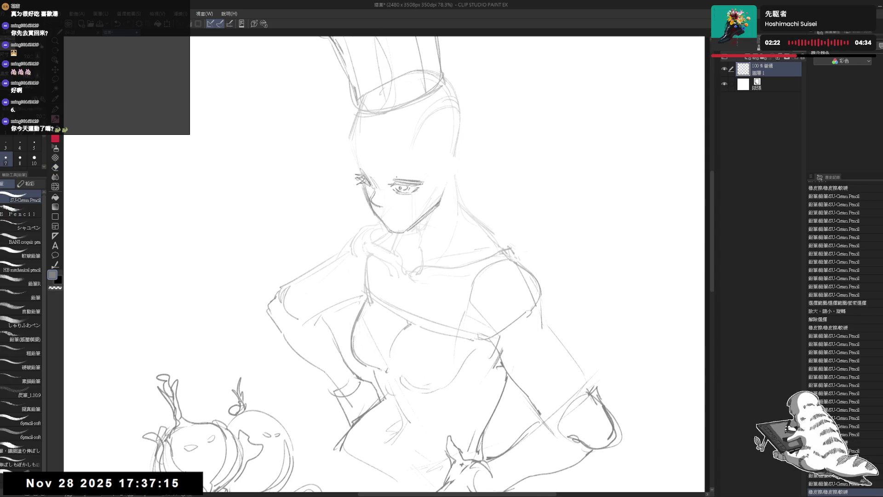
{"action": "left_click_drag", "start_coordinate": [392, 177], "coordinate": [410, 175]}
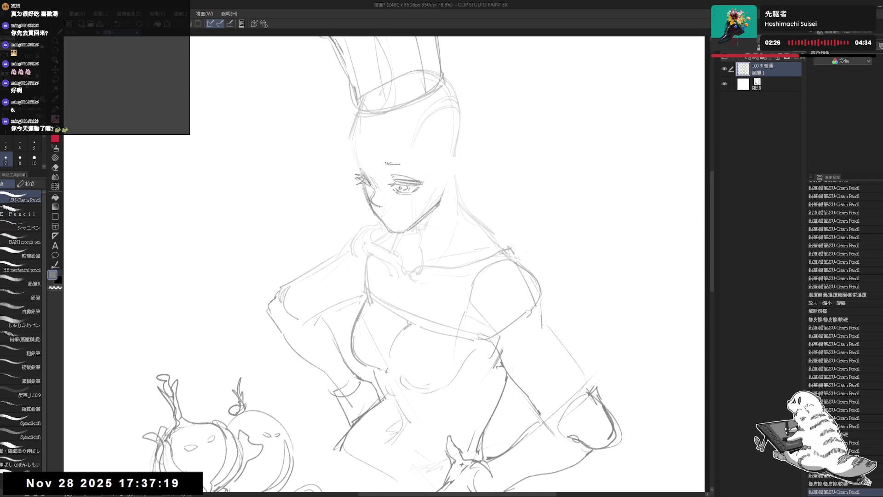
{"action": "left_click", "coordinate": [408, 166]}
{"action": "left_click", "coordinate": [414, 169]}
{"action": "key", "text": "h"}
{"action": "key", "text": "h"}
{"action": "left_click_drag", "start_coordinate": [452, 186], "coordinate": [443, 191]}
{"action": "key", "text": "e"}
{"action": "left_click_drag", "start_coordinate": [388, 165], "coordinate": [395, 171]}
{"action": "key", "text": "p"}
Erase part of the jawline and redraw it with darker strokes
{"action": "left_click", "coordinate": [405, 214]}
{"action": "left_click", "coordinate": [405, 214]}
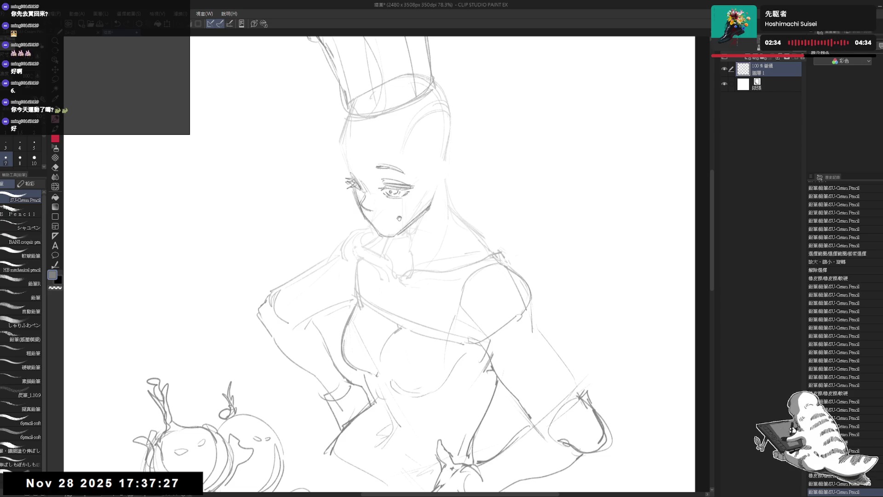
{"action": "key", "text": "e"}
{"action": "mouse_move", "coordinate": [431, 207]}
{"action": "left_mouse_down"}
{"action": "mouse_move", "coordinate": [435, 196]}
{"action": "mouse_move", "coordinate": [408, 236]}
{"action": "left_mouse_up"}
{"action": "key", "text": "p"}
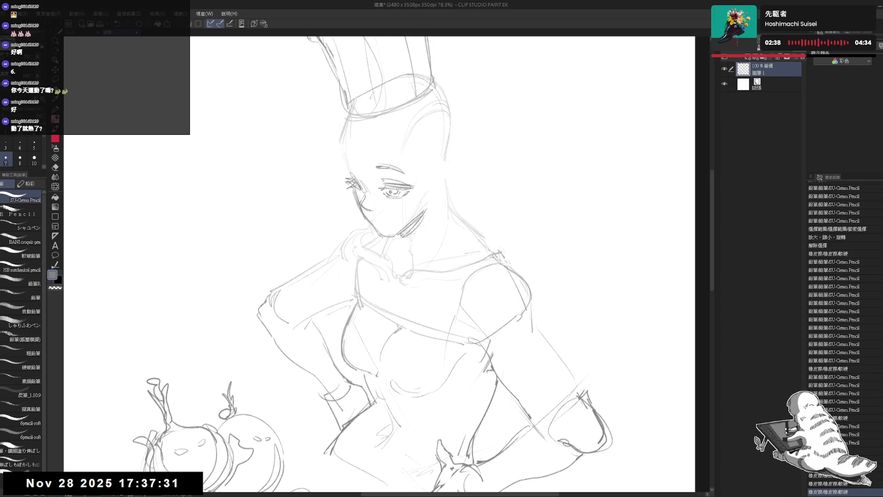
{"action": "left_click_drag", "start_coordinate": [453, 168], "coordinate": [449, 171]}
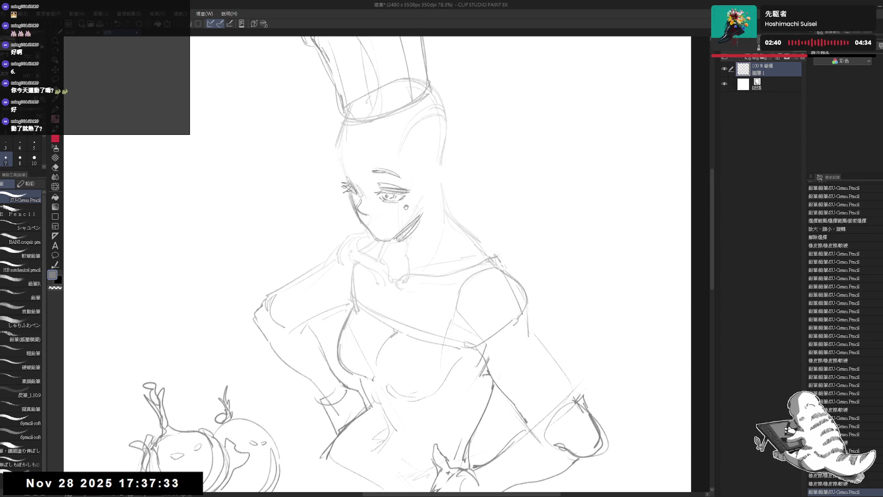
{"action": "left_click_drag", "start_coordinate": [430, 204], "coordinate": [428, 189]}
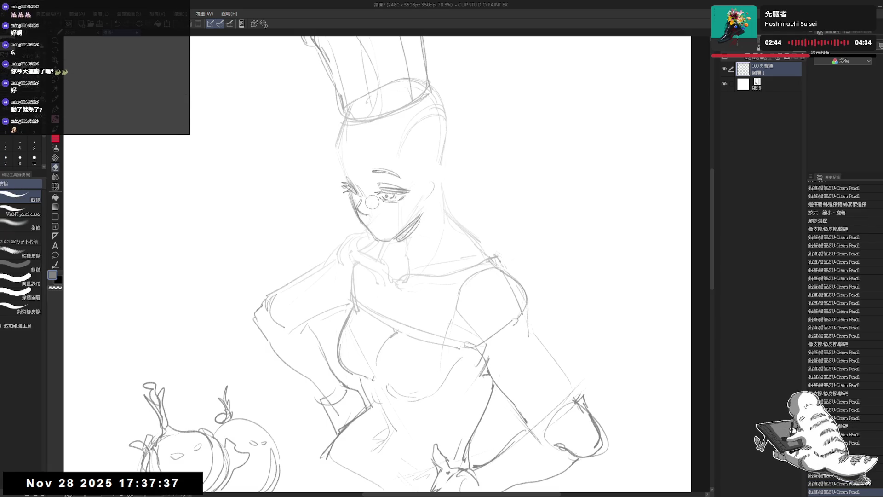
Lightly clean the area near the mouth and draw a small mouth stroke, checking it mirrored
{"action": "mouse_move", "coordinate": [373, 221]}
{"action": "left_mouse_down"}
{"action": "mouse_move", "coordinate": [366, 214]}
{"action": "mouse_move", "coordinate": [395, 228]}
{"action": "mouse_move", "coordinate": [374, 201]}
{"action": "left_mouse_up"}
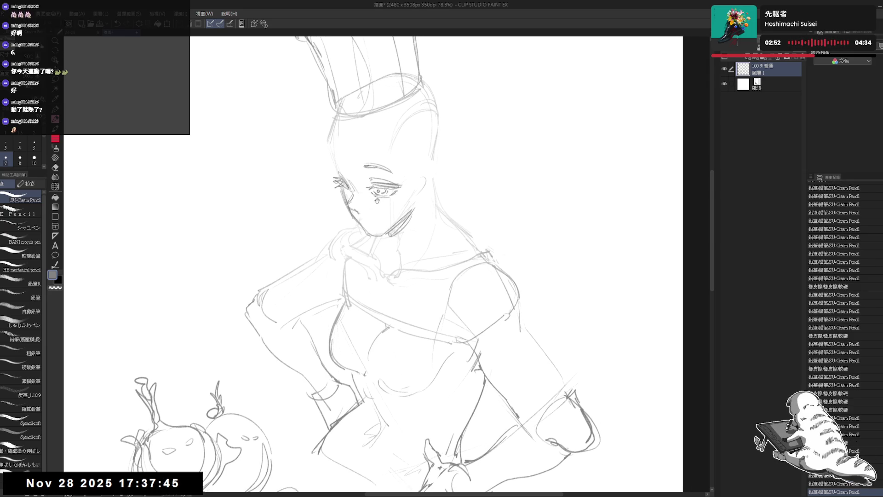
{"action": "left_click_drag", "start_coordinate": [421, 177], "coordinate": [425, 198]}
{"action": "key", "text": "h"}
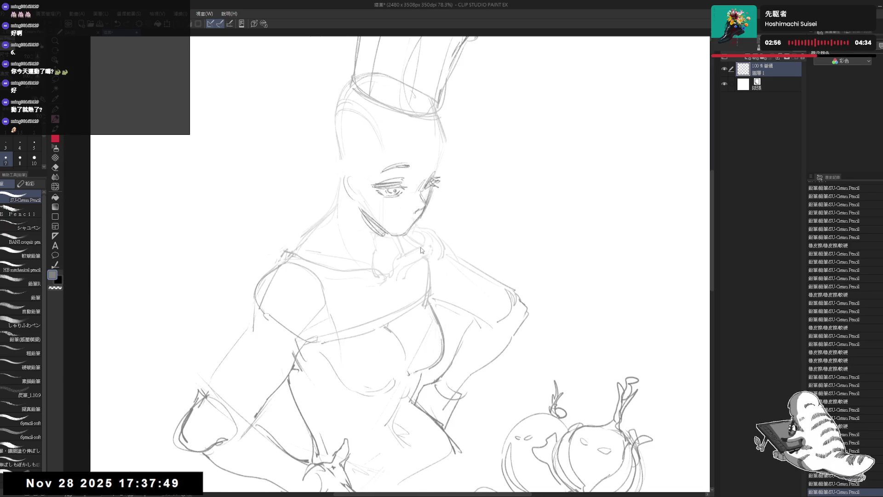
{"action": "key", "text": "h"}
{"action": "left_click_drag", "start_coordinate": [364, 224], "coordinate": [371, 225]}
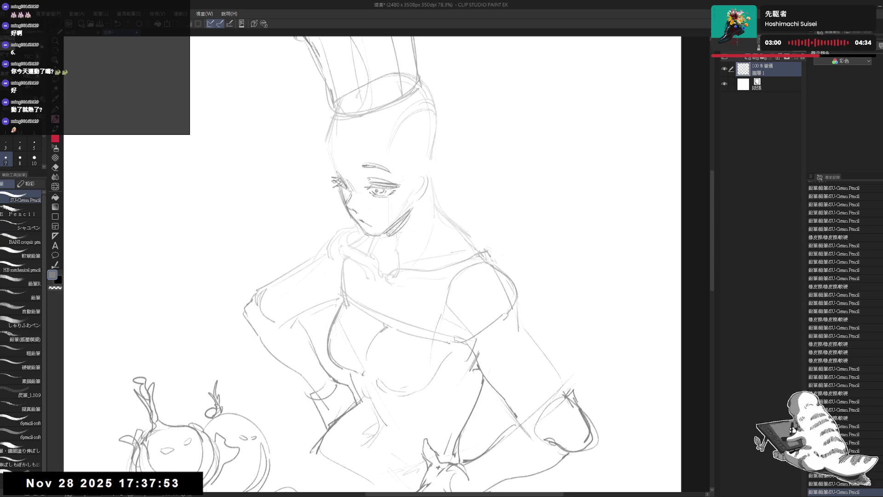
{"action": "left_click_drag", "start_coordinate": [396, 212], "coordinate": [405, 207]}
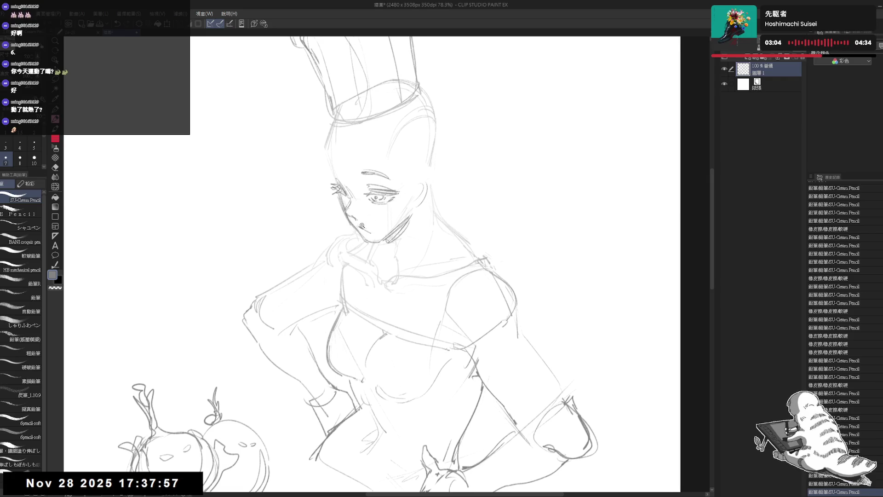
{"action": "scroll", "coordinate": [373, 230], "scroll_direction": "up", "scroll_amount": 2}
{"action": "left_click_drag", "start_coordinate": [458, 179], "coordinate": [448, 187]}
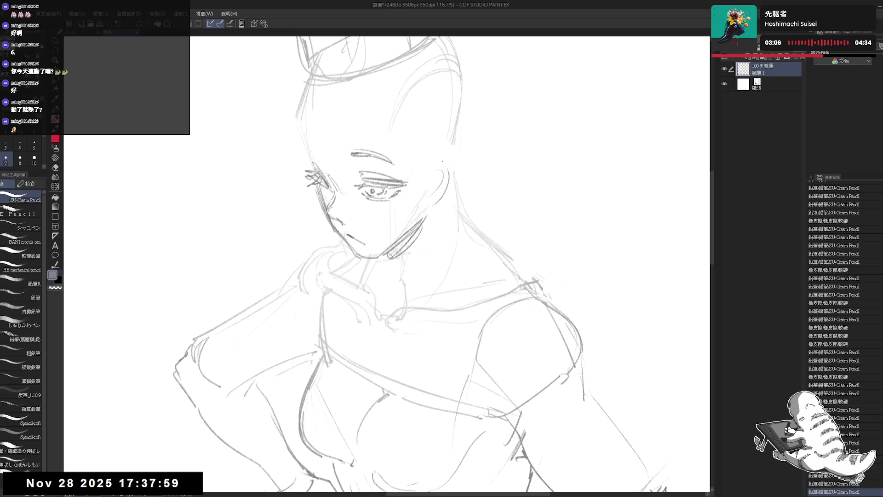
Redraw the pointed ear at the head's right with a longer, sharper tip, checking it mirrored
{"action": "mouse_move", "coordinate": [443, 155]}
{"action": "left_mouse_down"}
{"action": "mouse_move", "coordinate": [462, 183]}
{"action": "mouse_move", "coordinate": [449, 193]}
{"action": "left_mouse_up"}
{"action": "key", "text": "ctrl+z"}
{"action": "mouse_move", "coordinate": [490, 154]}
{"action": "left_mouse_down"}
{"action": "mouse_move", "coordinate": [467, 181]}
{"action": "mouse_move", "coordinate": [482, 152]}
{"action": "mouse_move", "coordinate": [493, 154]}
{"action": "mouse_move", "coordinate": [453, 174]}
{"action": "mouse_move", "coordinate": [474, 154]}
{"action": "mouse_move", "coordinate": [437, 170]}
{"action": "left_mouse_up"}
{"action": "key", "text": "e"}
{"action": "key", "text": "p"}
{"action": "key", "text": "h"}
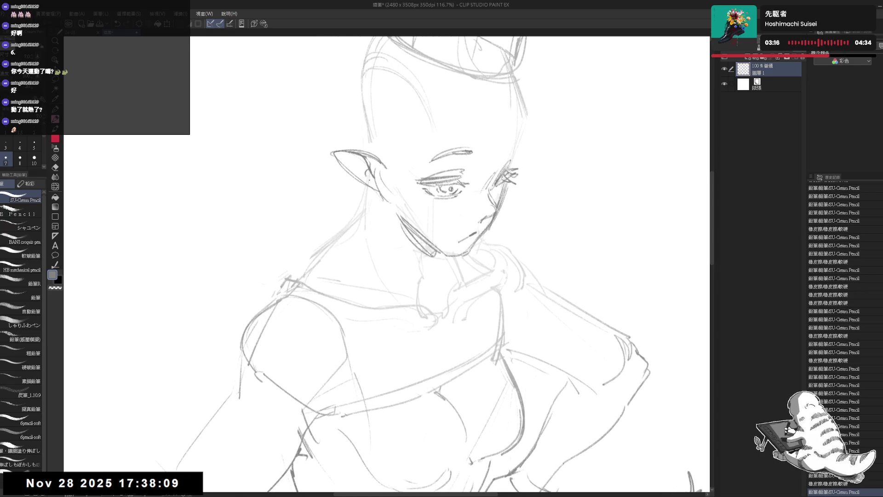
{"action": "key", "text": "h"}
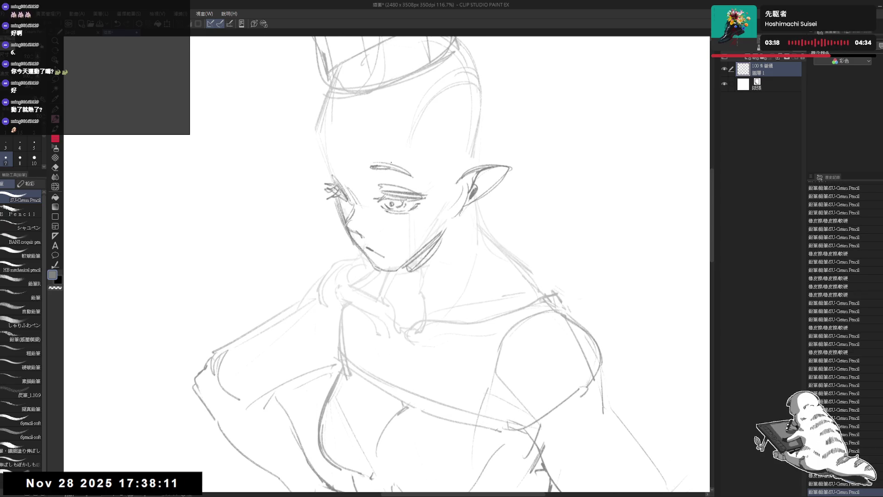
{"action": "left_click_drag", "start_coordinate": [349, 166], "coordinate": [336, 169]}
{"action": "left_click", "coordinate": [326, 161]}
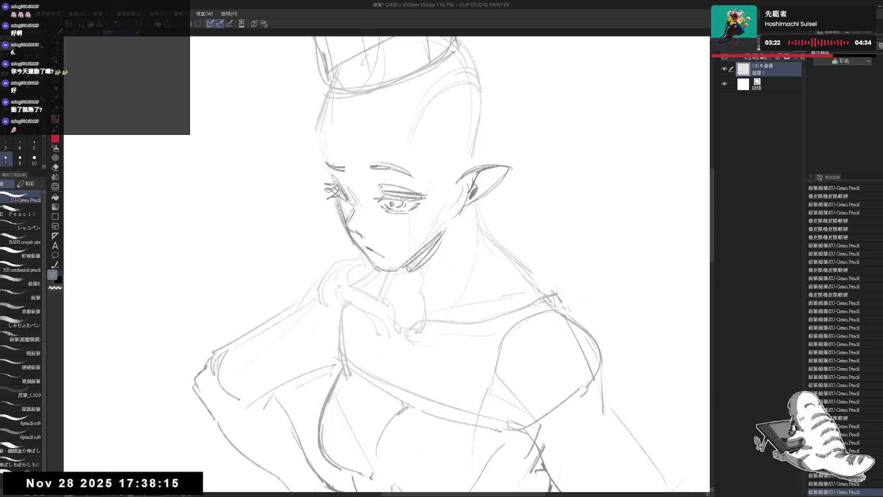
{"action": "scroll", "coordinate": [379, 133], "scroll_direction": "down", "scroll_amount": 4}
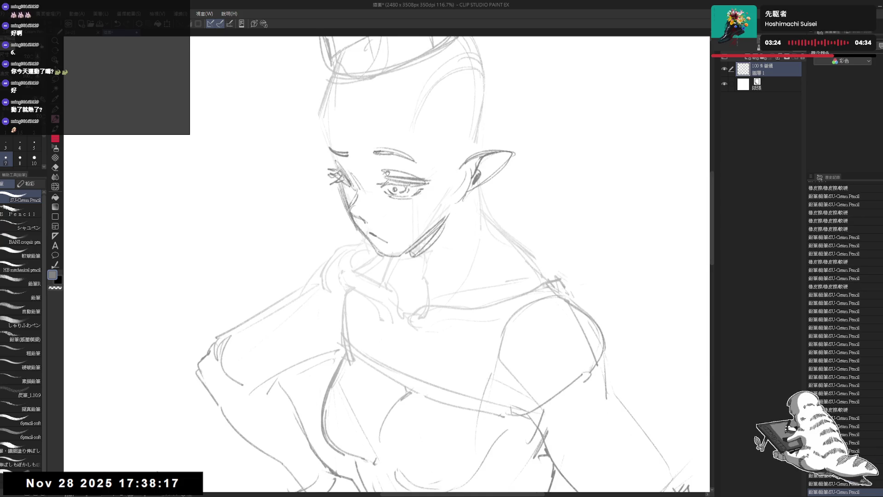
{"action": "scroll", "coordinate": [379, 134], "scroll_direction": "up", "scroll_amount": 2}
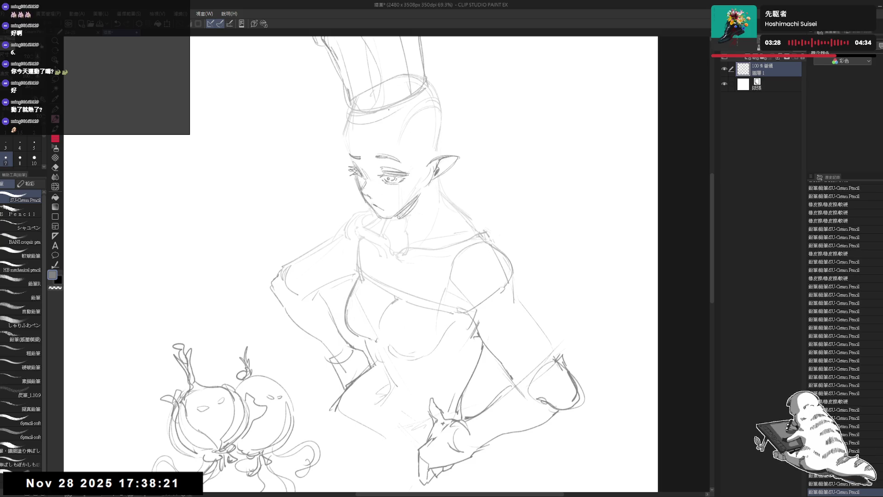
Redraw the chef hat's lower brim line, erasing the old brim strokes
{"action": "mouse_move", "coordinate": [347, 92]}
{"action": "left_mouse_down"}
{"action": "mouse_move", "coordinate": [347, 123]}
{"action": "mouse_move", "coordinate": [396, 109]}
{"action": "left_mouse_up"}
{"action": "left_click_drag", "start_coordinate": [348, 131], "coordinate": [432, 92]}
{"action": "key", "text": "e"}
{"action": "key", "text": "p"}
{"action": "key", "text": "e"}
{"action": "mouse_move", "coordinate": [357, 125]}
{"action": "left_mouse_down"}
{"action": "mouse_move", "coordinate": [384, 112]}
{"action": "mouse_move", "coordinate": [394, 169]}
{"action": "left_mouse_up"}
{"action": "key", "text": "p"}
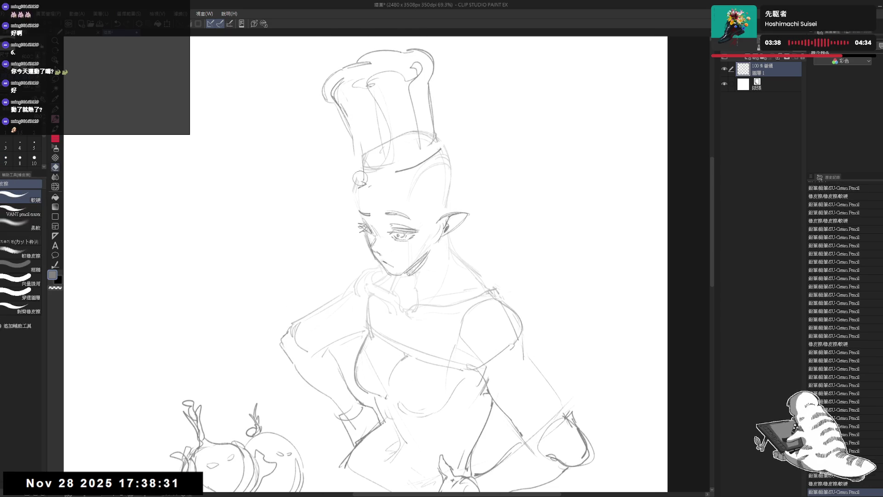
Strengthen the hat's left edge and band line, removing the old loop at the hat top
{"action": "left_click_drag", "start_coordinate": [339, 88], "coordinate": [359, 186]}
{"action": "key", "text": "e"}
{"action": "mouse_move", "coordinate": [322, 115]}
{"action": "left_mouse_down"}
{"action": "mouse_move", "coordinate": [330, 76]}
{"action": "mouse_move", "coordinate": [341, 122]}
{"action": "left_mouse_up"}
{"action": "key", "text": "p"}
{"action": "mouse_move", "coordinate": [332, 79]}
{"action": "left_mouse_down"}
{"action": "mouse_move", "coordinate": [358, 180]}
{"action": "mouse_move", "coordinate": [445, 150]}
{"action": "left_mouse_up"}
{"action": "key", "text": "e"}
{"action": "mouse_move", "coordinate": [366, 136]}
{"action": "left_mouse_down"}
{"action": "mouse_move", "coordinate": [361, 184]}
{"action": "mouse_move", "coordinate": [439, 151]}
{"action": "left_mouse_up"}
{"action": "key", "text": "p"}
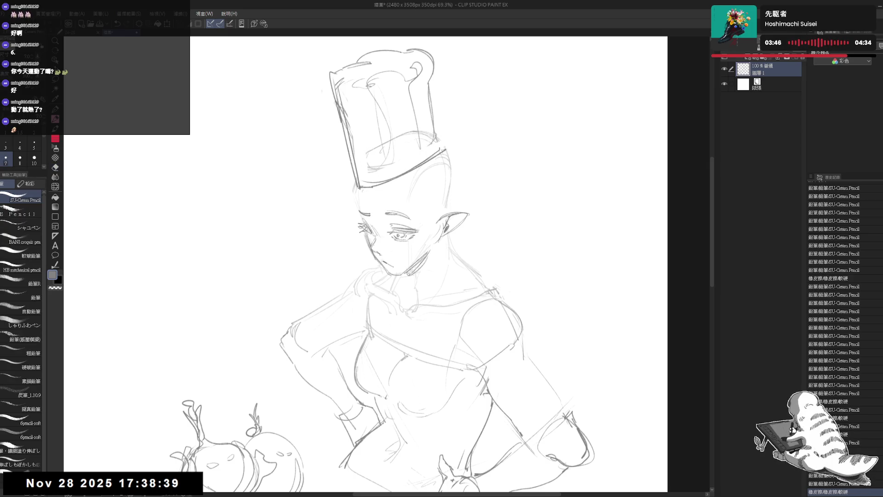
{"action": "key", "text": "h"}
{"action": "key", "text": "h"}
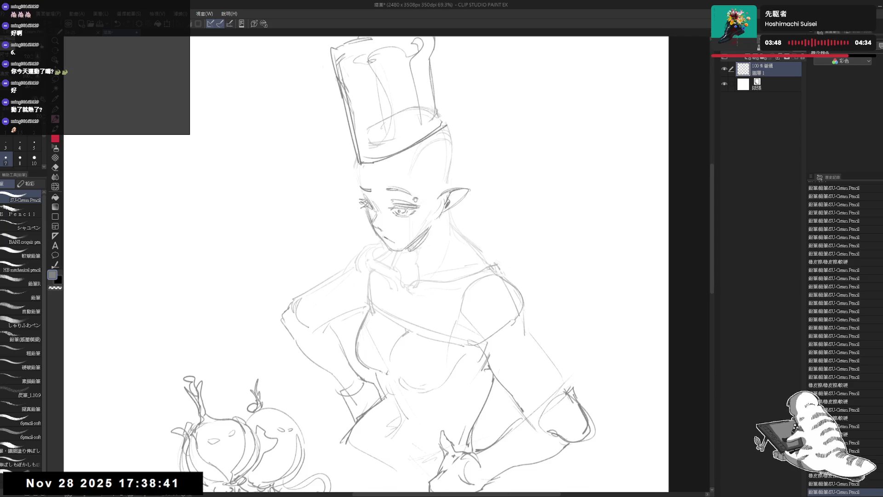
Redraw the side of the face below the brim with faint hair strokes beside it
{"action": "mouse_move", "coordinate": [354, 159]}
{"action": "left_mouse_down"}
{"action": "mouse_move", "coordinate": [355, 175]}
{"action": "mouse_move", "coordinate": [422, 169]}
{"action": "mouse_move", "coordinate": [413, 217]}
{"action": "left_mouse_up"}
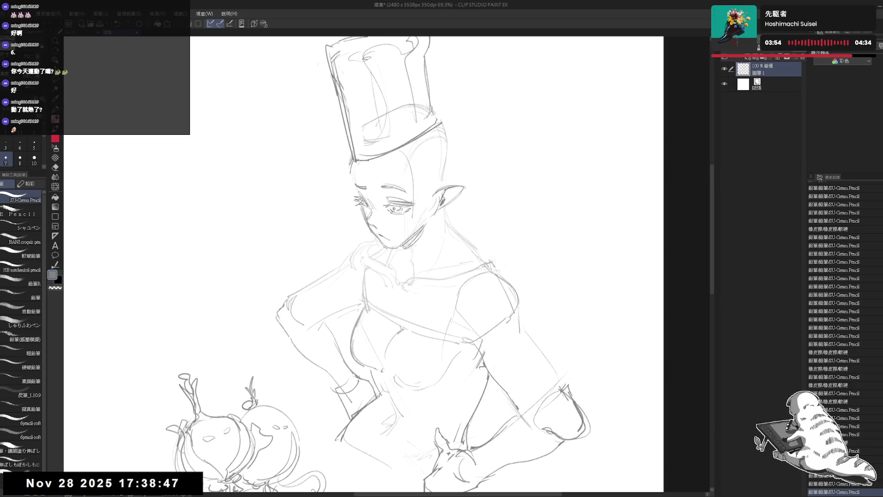
{"action": "key", "text": "ctrl+z"}
{"action": "left_click_drag", "start_coordinate": [399, 154], "coordinate": [411, 231]}
{"action": "left_click_drag", "start_coordinate": [407, 172], "coordinate": [411, 223]}
{"action": "left_click_drag", "start_coordinate": [414, 146], "coordinate": [425, 213]}
{"action": "left_click_drag", "start_coordinate": [407, 170], "coordinate": [428, 197]}
{"action": "left_click_drag", "start_coordinate": [421, 156], "coordinate": [435, 195]}
{"action": "left_click_drag", "start_coordinate": [178, 478], "coordinate": [172, 486]}
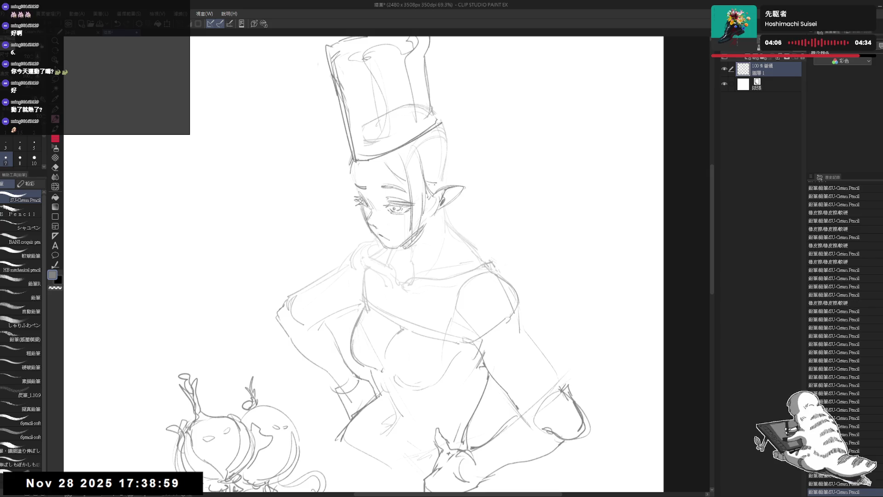
Trim a bit near the brim and sketch bangs at the hair's left edge
{"action": "key", "text": "e"}
{"action": "left_click_drag", "start_coordinate": [440, 122], "coordinate": [435, 138]}
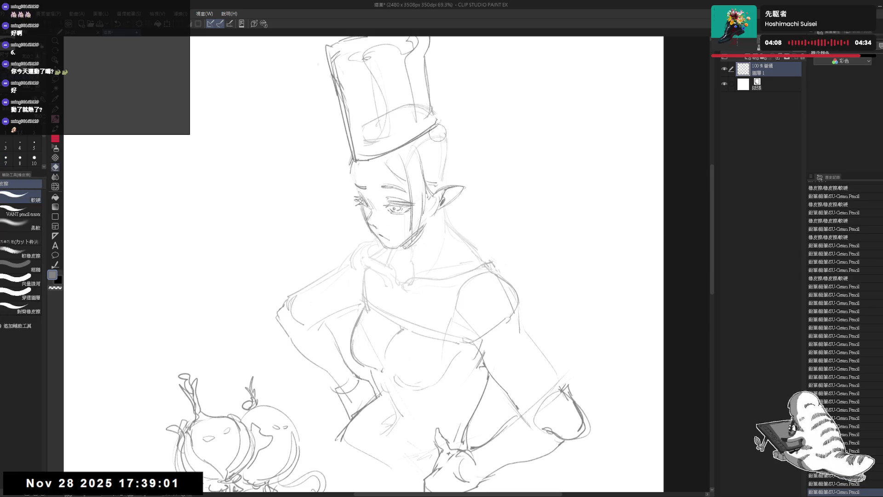
{"action": "key", "text": "p"}
{"action": "mouse_move", "coordinate": [386, 159]}
{"action": "left_mouse_down"}
{"action": "mouse_move", "coordinate": [377, 177]}
{"action": "mouse_move", "coordinate": [386, 193]}
{"action": "left_mouse_up"}
{"action": "mouse_move", "coordinate": [358, 163]}
{"action": "left_mouse_down"}
{"action": "mouse_move", "coordinate": [352, 189]}
{"action": "mouse_move", "coordinate": [361, 177]}
{"action": "mouse_move", "coordinate": [378, 180]}
{"action": "mouse_move", "coordinate": [358, 187]}
{"action": "left_mouse_up"}
{"action": "key", "text": "ctrl+z"}
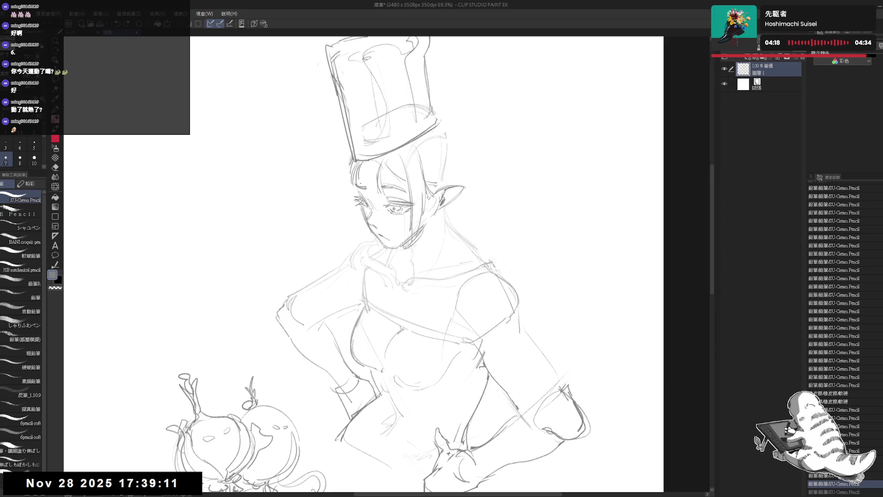
Draw the hair's right edge and strands along the face in the mirrored view
{"action": "key", "text": "h"}
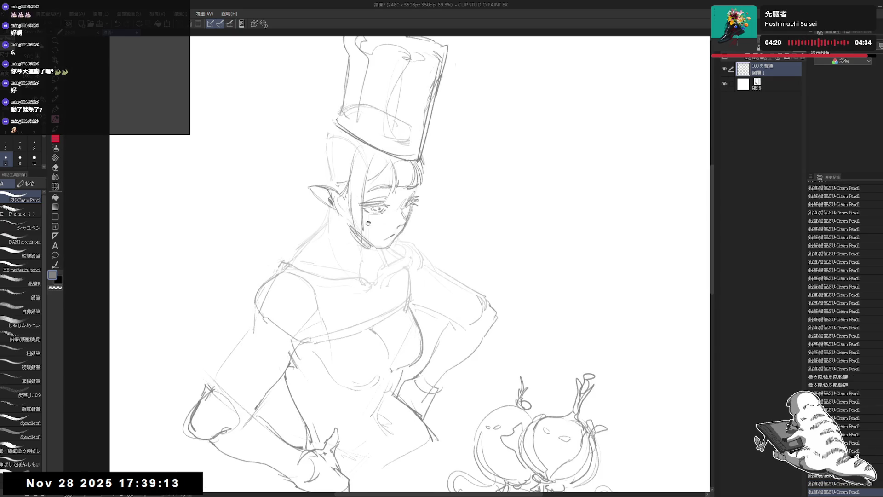
{"action": "left_click_drag", "start_coordinate": [429, 174], "coordinate": [431, 225]}
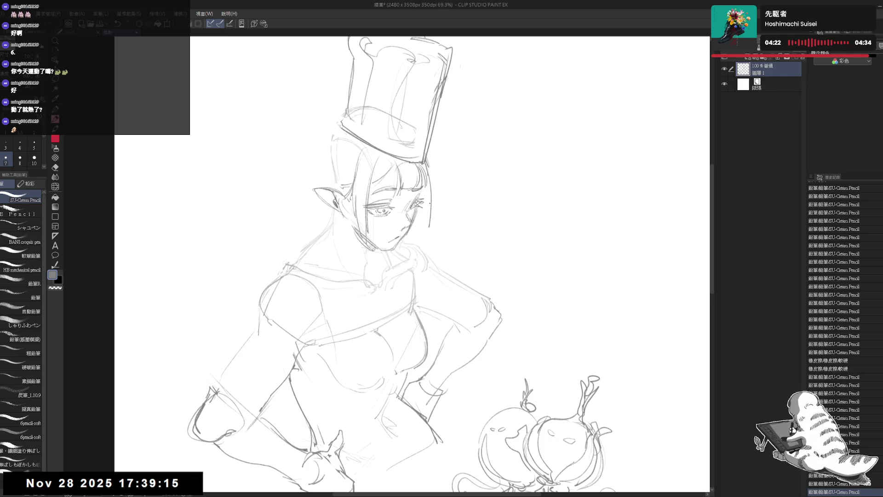
{"action": "left_click", "coordinate": [423, 214]}
{"action": "left_click", "coordinate": [423, 214]}
{"action": "left_click", "coordinate": [423, 214]}
{"action": "left_click", "coordinate": [423, 214]}
{"action": "mouse_move", "coordinate": [421, 205]}
{"action": "left_mouse_down"}
{"action": "mouse_move", "coordinate": [425, 228]}
{"action": "mouse_move", "coordinate": [419, 223]}
{"action": "left_mouse_up"}
{"action": "key", "text": "h"}
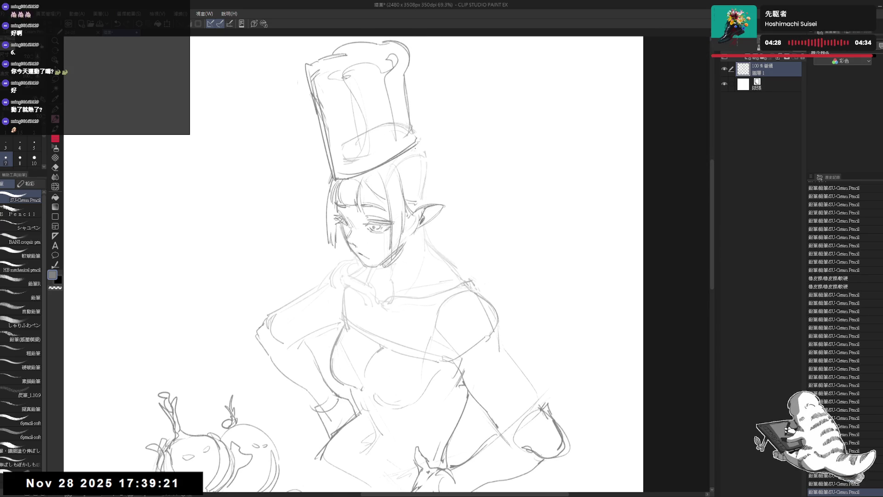
Clean up the hat band and add bun details and a curved hair stroke at the right
{"action": "key", "text": "e"}
{"action": "mouse_move", "coordinate": [405, 161]}
{"action": "left_mouse_down"}
{"action": "mouse_move", "coordinate": [426, 149]}
{"action": "mouse_move", "coordinate": [398, 124]}
{"action": "mouse_move", "coordinate": [373, 136]}
{"action": "mouse_move", "coordinate": [386, 115]}
{"action": "mouse_move", "coordinate": [381, 107]}
{"action": "left_mouse_up"}
{"action": "key", "text": "p"}
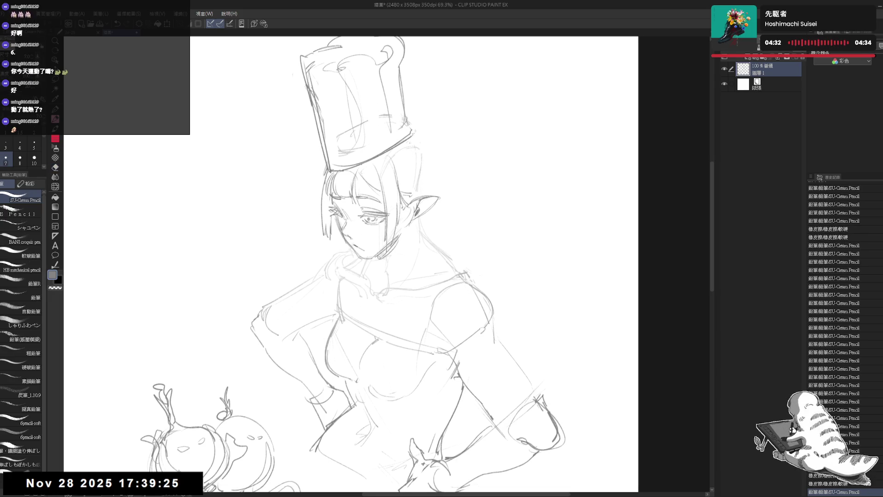
{"action": "mouse_move", "coordinate": [359, 161]}
{"action": "left_mouse_down"}
{"action": "mouse_move", "coordinate": [419, 160]}
{"action": "mouse_move", "coordinate": [420, 178]}
{"action": "left_mouse_up"}
{"action": "mouse_move", "coordinate": [407, 145]}
{"action": "left_mouse_down"}
{"action": "mouse_move", "coordinate": [415, 183]}
{"action": "mouse_move", "coordinate": [421, 149]}
{"action": "mouse_move", "coordinate": [422, 189]}
{"action": "left_mouse_up"}
{"action": "left_click_drag", "start_coordinate": [410, 224], "coordinate": [426, 214]}
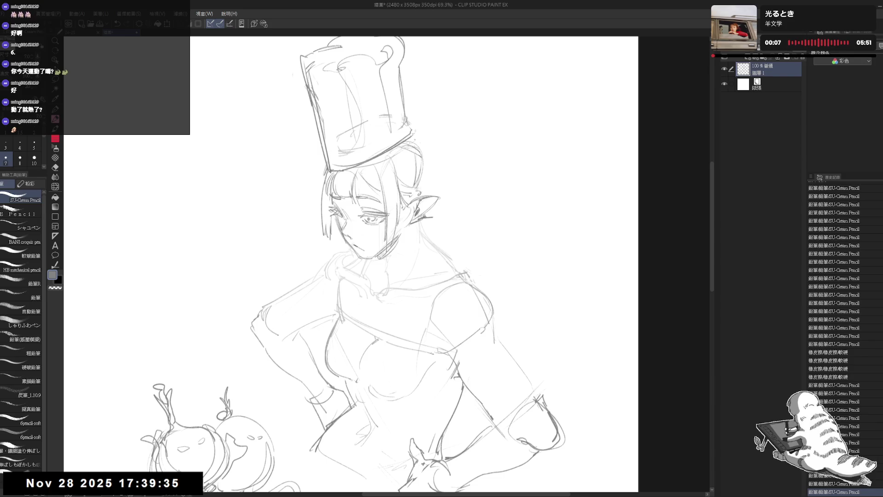
{"action": "scroll", "coordinate": [396, 262], "scroll_direction": "up", "scroll_amount": 1}
{"action": "left_click_drag", "start_coordinate": [413, 157], "coordinate": [427, 205]}
Sketch the small ornament at the hat's right edge, trimming around it
{"action": "key", "text": "e"}
{"action": "mouse_move", "coordinate": [420, 131]}
{"action": "left_mouse_down"}
{"action": "mouse_move", "coordinate": [414, 148]}
{"action": "mouse_move", "coordinate": [445, 181]}
{"action": "left_mouse_up"}
{"action": "key", "text": "p"}
{"action": "mouse_move", "coordinate": [431, 171]}
{"action": "left_mouse_down"}
{"action": "mouse_move", "coordinate": [446, 182]}
{"action": "mouse_move", "coordinate": [433, 178]}
{"action": "mouse_move", "coordinate": [442, 171]}
{"action": "mouse_move", "coordinate": [445, 180]}
{"action": "mouse_move", "coordinate": [433, 180]}
{"action": "mouse_move", "coordinate": [452, 183]}
{"action": "mouse_move", "coordinate": [416, 203]}
{"action": "left_mouse_up"}
{"action": "key", "text": "e"}
{"action": "key", "text": "p"}
{"action": "key", "text": "e"}
{"action": "key", "text": "p"}
{"action": "key", "text": "h"}
{"action": "key", "text": "h"}
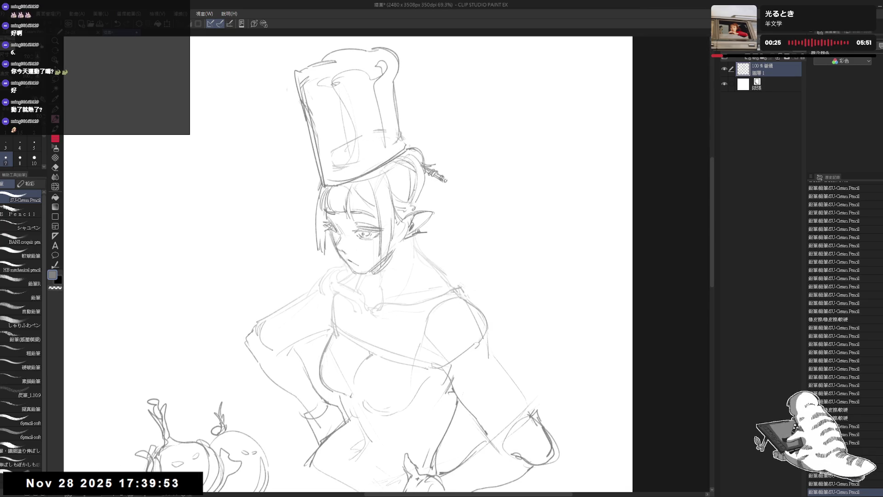
Add bun strokes beside the hat ornament and faint marks near the ear
{"action": "mouse_move", "coordinate": [438, 161]}
{"action": "left_mouse_down"}
{"action": "mouse_move", "coordinate": [433, 186]}
{"action": "mouse_move", "coordinate": [431, 164]}
{"action": "mouse_move", "coordinate": [433, 195]}
{"action": "left_mouse_up"}
{"action": "left_click_drag", "start_coordinate": [368, 230], "coordinate": [398, 175]}
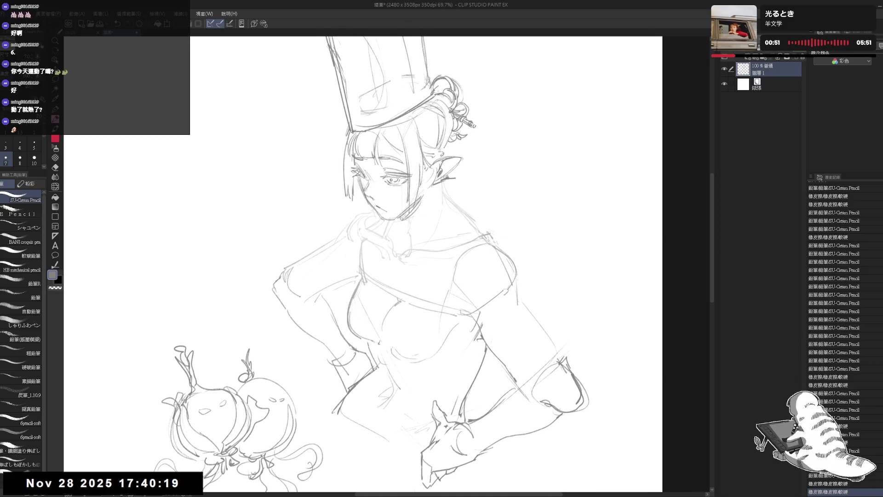
{"action": "left_click_drag", "start_coordinate": [440, 186], "coordinate": [442, 188]}
{"action": "left_click_drag", "start_coordinate": [446, 145], "coordinate": [449, 151]}
Draw the choker around the neck under the chin, redoing then undoing the buckle strokes
{"action": "left_click_drag", "start_coordinate": [404, 216], "coordinate": [441, 193]}
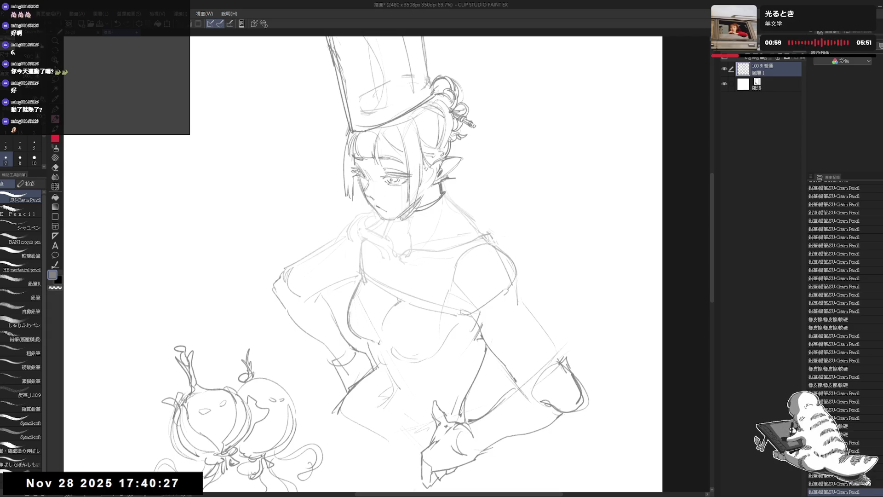
{"action": "mouse_move", "coordinate": [395, 221]}
{"action": "left_mouse_down"}
{"action": "mouse_move", "coordinate": [417, 227]}
{"action": "mouse_move", "coordinate": [405, 227]}
{"action": "mouse_move", "coordinate": [446, 193]}
{"action": "mouse_move", "coordinate": [447, 205]}
{"action": "mouse_move", "coordinate": [431, 207]}
{"action": "mouse_move", "coordinate": [448, 189]}
{"action": "left_mouse_up"}
{"action": "key", "text": "ctrl+y"}
{"action": "key", "text": "ctrl+y"}
{"action": "key", "text": "ctrl+y"}
{"action": "key", "text": "ctrl+y"}
{"action": "key", "text": "ctrl+y"}
{"action": "key", "text": "ctrl+y"}
{"action": "key", "text": "ctrl+y"}
{"action": "key", "text": "ctrl+y"}
{"action": "key", "text": "ctrl+y"}
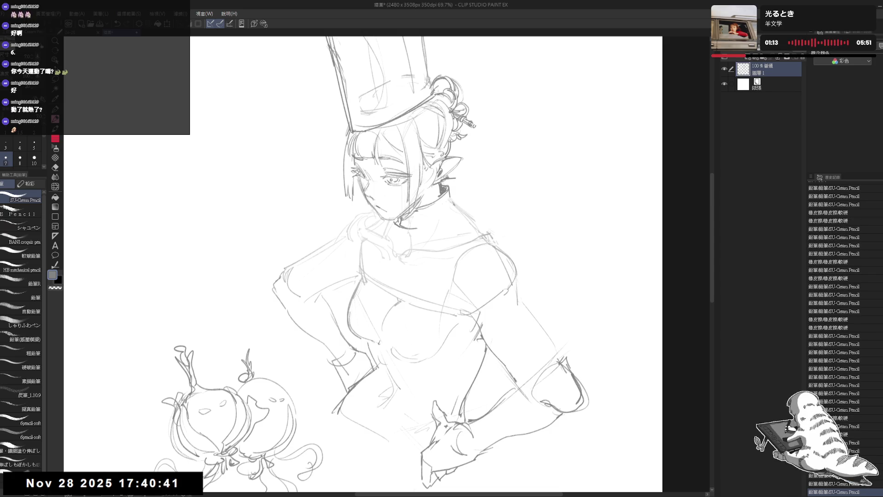
{"action": "key", "text": "ctrl+y"}
{"action": "key", "text": "ctrl+y"}
{"action": "key", "text": "ctrl+y"}
{"action": "key", "text": "ctrl+y"}
{"action": "key", "text": "ctrl+y"}
{"action": "key", "text": "ctrl+y"}
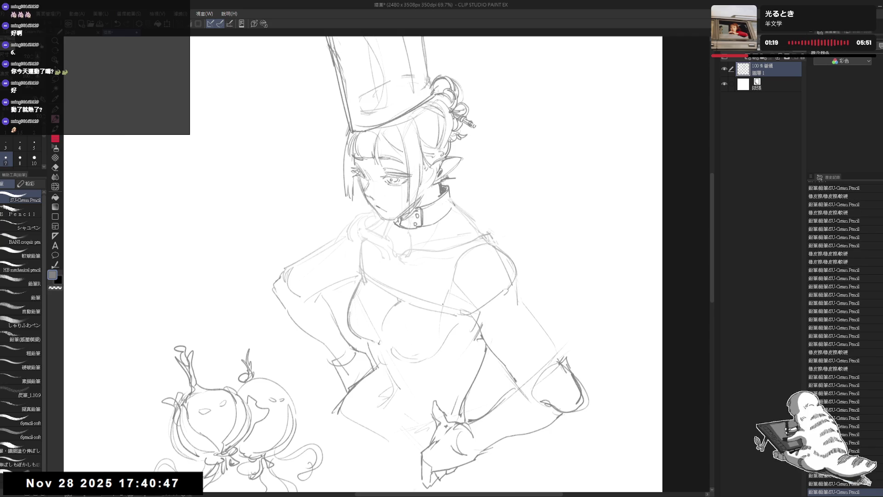
{"action": "key", "text": "h"}
{"action": "key", "text": "h"}
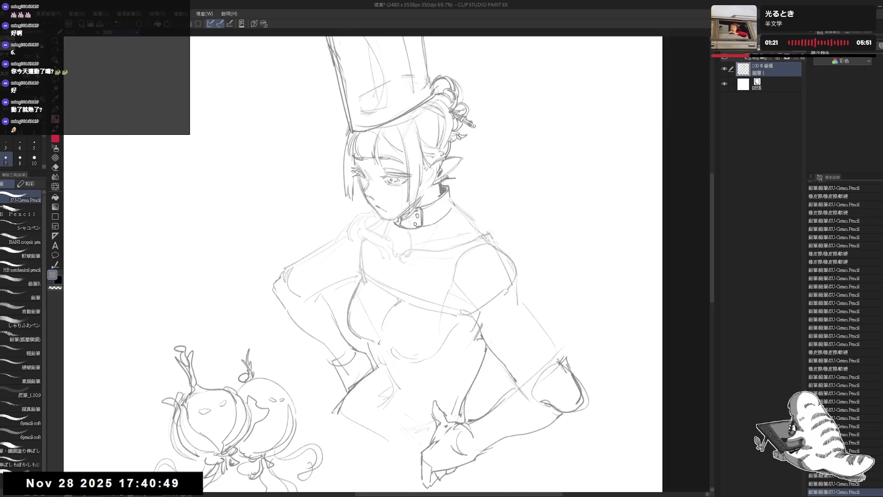
{"action": "key", "text": "ctrl+z"}
{"action": "key", "text": "ctrl+z"}
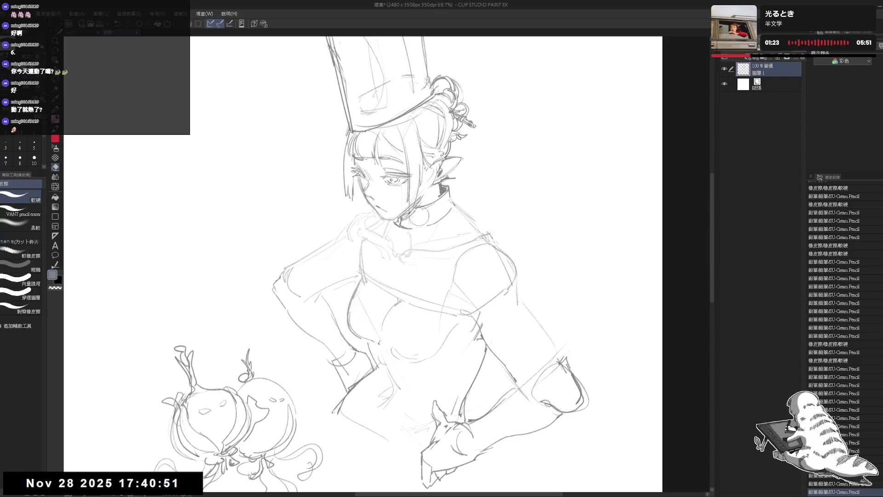
Restore the choker buckle strokes and add a button stroke below the collar
{"action": "key", "text": "ctrl+y"}
{"action": "left_click_drag", "start_coordinate": [396, 228], "coordinate": [358, 281]}
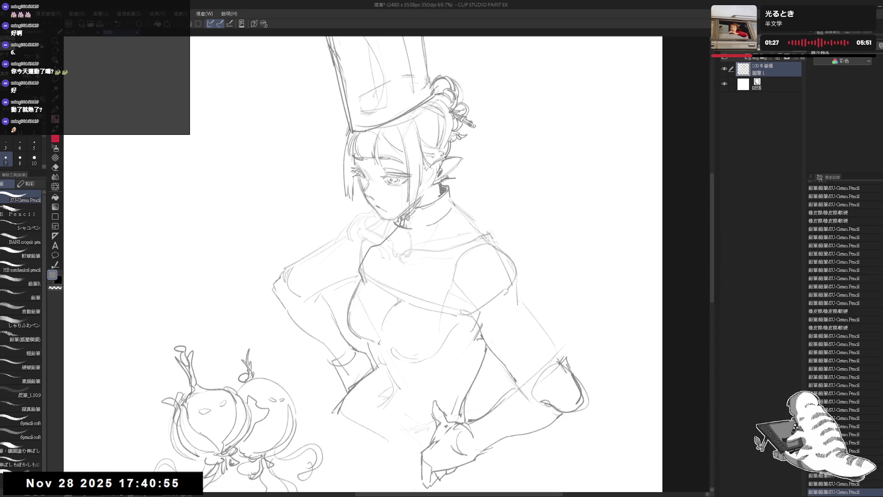
{"action": "left_click_drag", "start_coordinate": [393, 238], "coordinate": [364, 275]}
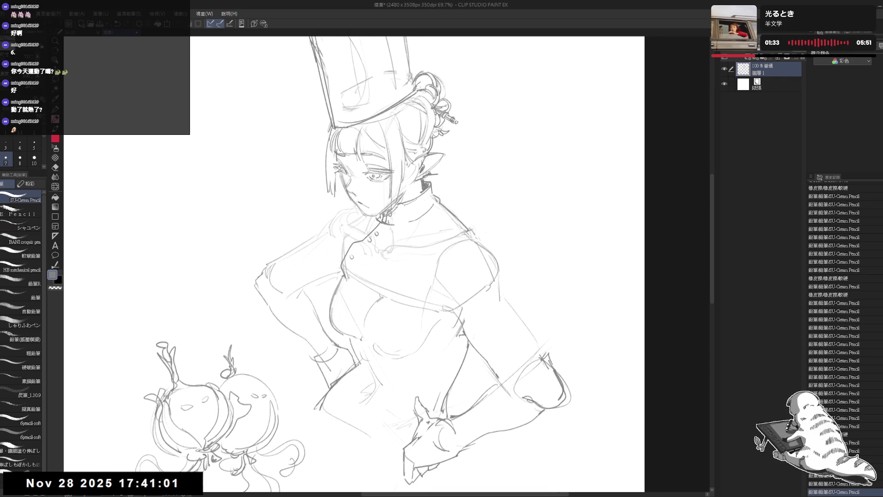
Draw a short curving chest stroke from the buttoned front, erase a small jacket area, zoom out to 50%
{"action": "scroll", "coordinate": [490, 275], "scroll_direction": "up", "scroll_amount": 2}
{"action": "left_click_drag", "start_coordinate": [460, 220], "coordinate": [467, 255]}
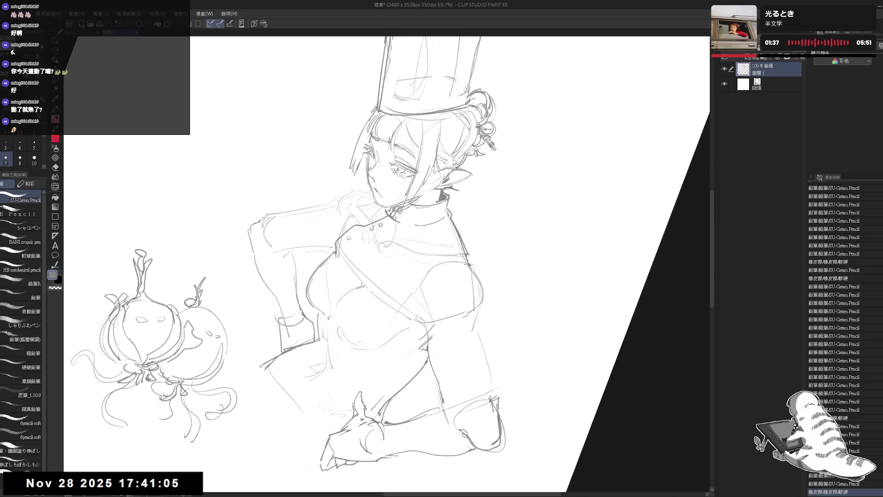
{"action": "left_click_drag", "start_coordinate": [340, 258], "coordinate": [349, 264]}
{"action": "mouse_move", "coordinate": [413, 276]}
{"action": "left_mouse_down"}
{"action": "mouse_move", "coordinate": [348, 262]}
{"action": "mouse_move", "coordinate": [357, 277]}
{"action": "mouse_move", "coordinate": [446, 299]}
{"action": "left_mouse_up"}
{"action": "key", "text": "e"}
{"action": "key", "text": "p"}
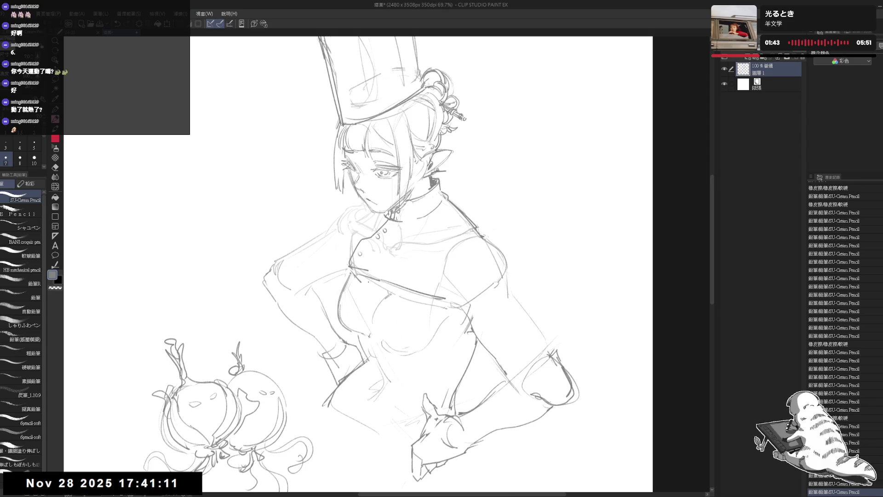
{"action": "key", "text": "e"}
{"action": "mouse_move", "coordinate": [467, 249]}
{"action": "left_mouse_down"}
{"action": "mouse_move", "coordinate": [483, 267]}
{"action": "mouse_move", "coordinate": [428, 276]}
{"action": "mouse_move", "coordinate": [446, 301]}
{"action": "left_mouse_up"}
{"action": "key", "text": "p"}
{"action": "key", "text": "e"}
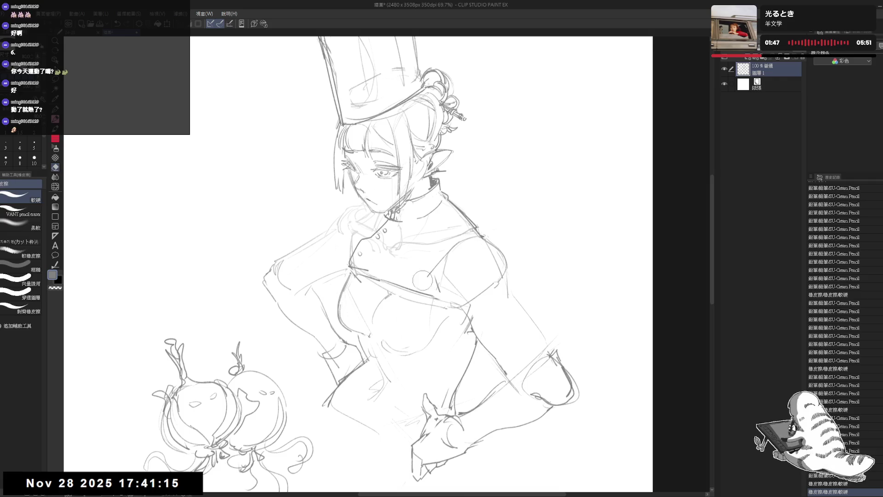
{"action": "key", "text": "p"}
{"action": "left_click_drag", "start_coordinate": [416, 269], "coordinate": [430, 283]}
{"action": "left_click_drag", "start_coordinate": [430, 283], "coordinate": [444, 297]}
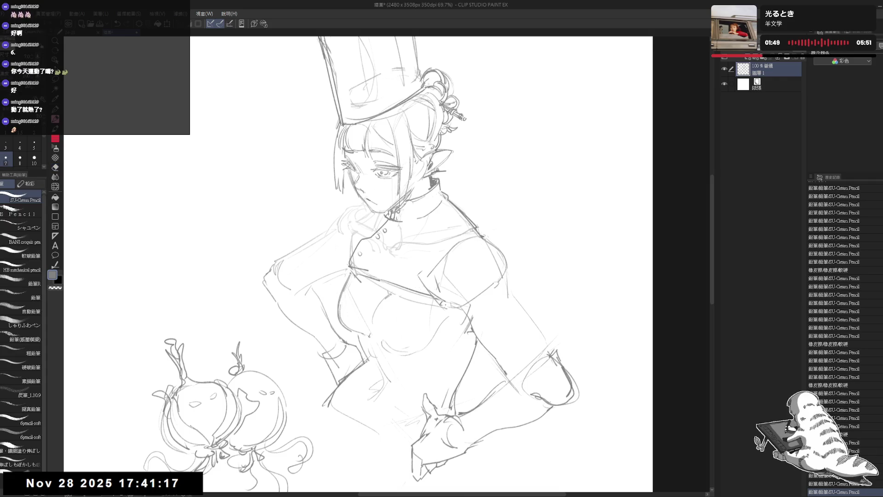
{"action": "key", "text": "ctrl+minus"}
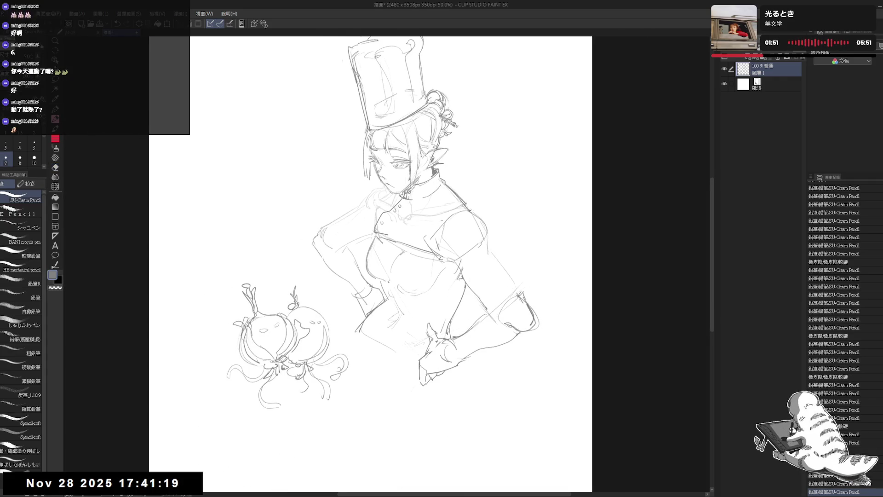
Add short pencil touches near the ear and side of the face, undoing a stray mark
{"action": "mouse_move", "coordinate": [502, 265]}
{"action": "left_mouse_down"}
{"action": "mouse_move", "coordinate": [473, 242]}
{"action": "mouse_move", "coordinate": [475, 261]}
{"action": "left_mouse_up"}
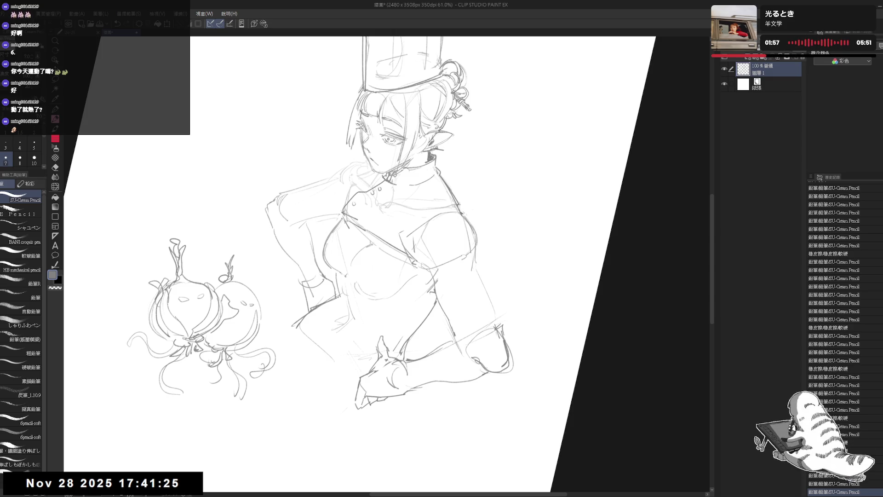
{"action": "mouse_move", "coordinate": [439, 133]}
{"action": "left_mouse_down"}
{"action": "mouse_move", "coordinate": [454, 129]}
{"action": "mouse_move", "coordinate": [474, 143]}
{"action": "left_mouse_up"}
{"action": "left_click_drag", "start_coordinate": [375, 154], "coordinate": [374, 160]}
{"action": "left_click_drag", "start_coordinate": [375, 156], "coordinate": [375, 161]}
{"action": "scroll", "coordinate": [395, 193], "scroll_direction": "down", "scroll_amount": 2}
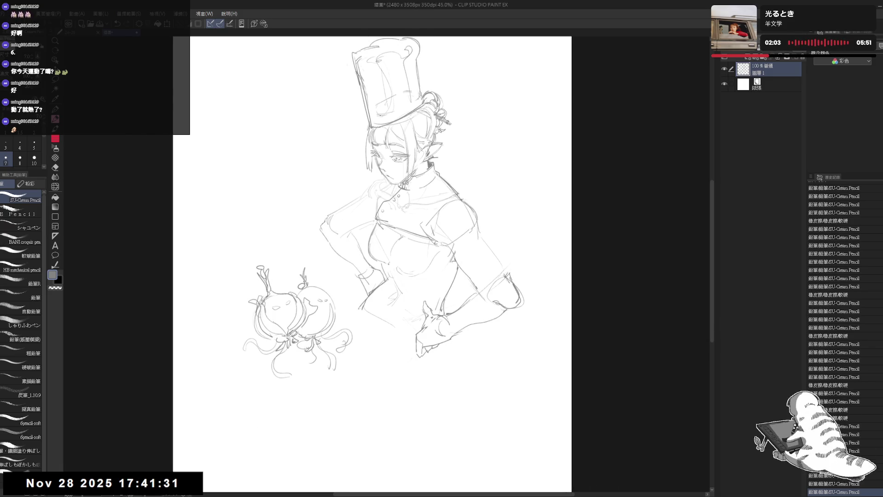
{"action": "mouse_move", "coordinate": [368, 207]}
{"action": "left_mouse_down"}
{"action": "mouse_move", "coordinate": [360, 215]}
{"action": "mouse_move", "coordinate": [361, 266]}
{"action": "left_mouse_up"}
{"action": "left_click_drag", "start_coordinate": [396, 198], "coordinate": [401, 203]}
{"action": "mouse_move", "coordinate": [399, 200]}
{"action": "left_mouse_down"}
{"action": "mouse_move", "coordinate": [360, 223]}
{"action": "mouse_move", "coordinate": [367, 210]}
{"action": "mouse_move", "coordinate": [367, 221]}
{"action": "left_mouse_up"}
{"action": "key", "text": "ctrl+z"}
{"action": "key", "text": "ctrl+z"}
{"action": "key", "text": "ctrl+z"}
{"action": "left_click_drag", "start_coordinate": [461, 224], "coordinate": [438, 223]}
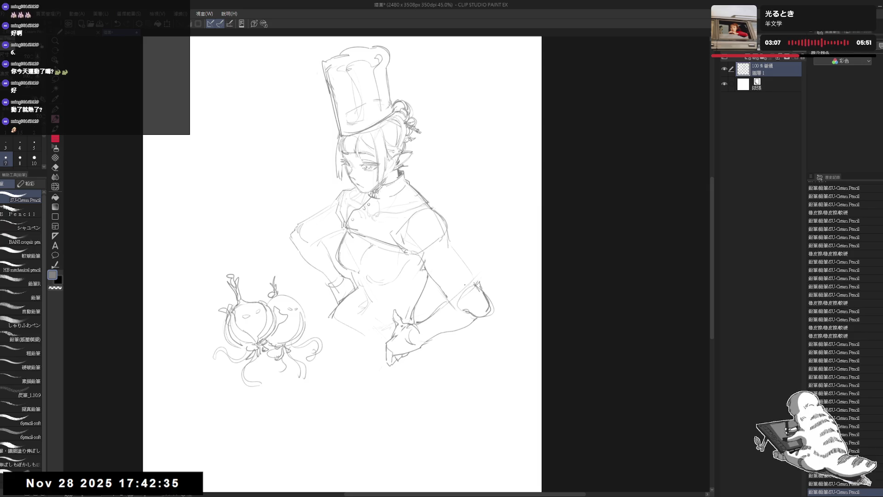
Undo a stray stroke on the figure's right side and erase lines near the right shoulder
{"action": "key", "text": "ctrl+plus"}
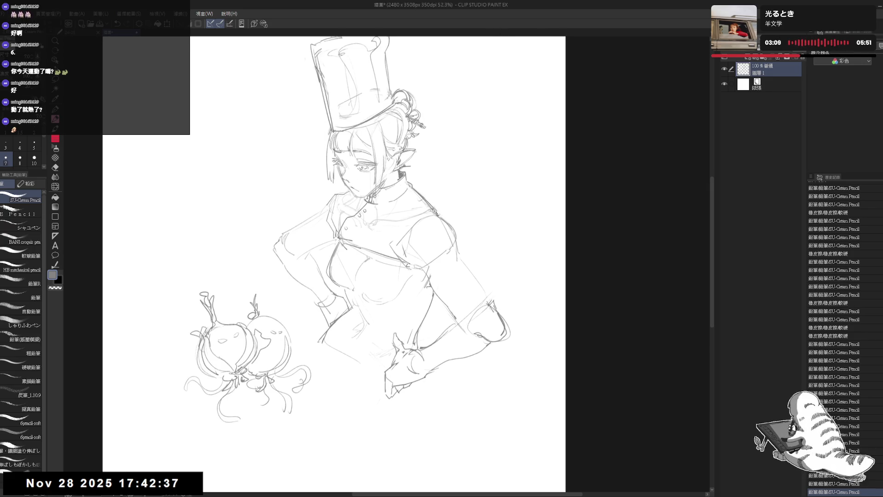
{"action": "key", "text": "minus"}
{"action": "left_click_drag", "start_coordinate": [448, 222], "coordinate": [466, 255]}
{"action": "key", "text": "ctrl+z"}
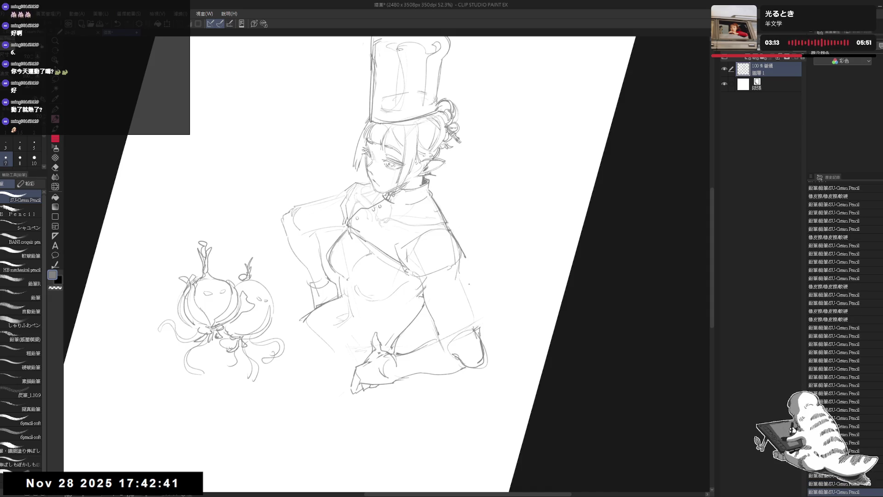
{"action": "key", "text": "minus"}
{"action": "key", "text": "minus"}
{"action": "key", "text": "e"}
{"action": "left_click_drag", "start_coordinate": [455, 221], "coordinate": [416, 254]}
{"action": "key", "text": "p"}
{"action": "scroll", "coordinate": [387, 257], "scroll_direction": "up", "scroll_amount": 2}
{"action": "key", "text": "e"}
{"action": "key", "text": "p"}
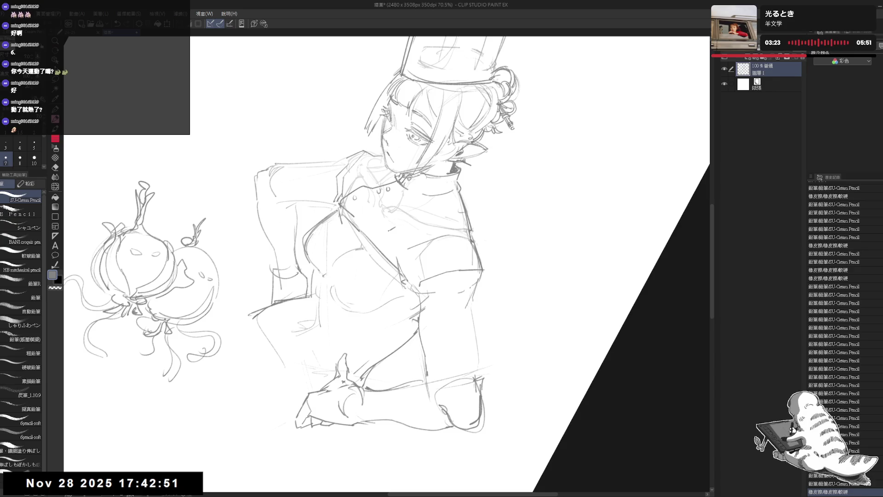
{"action": "key", "text": "ctrl+0"}
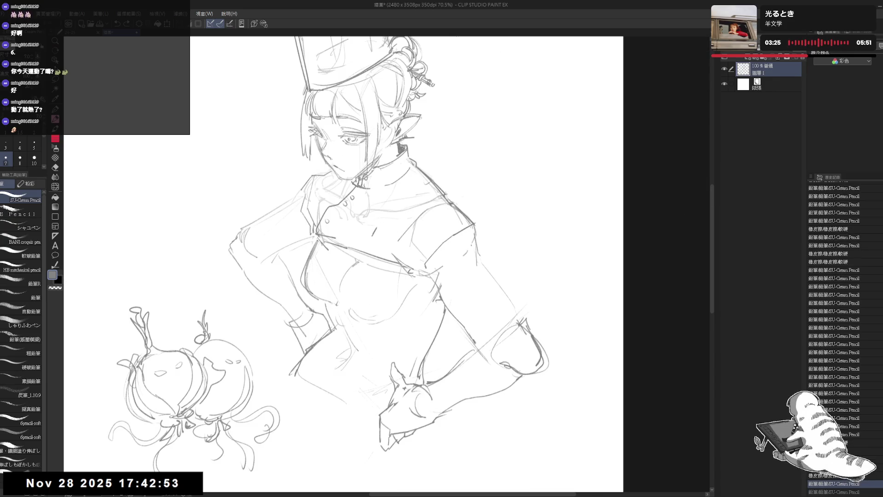
Sketch a rectangular name tag on the jacket chest, erasing stray marks and redrawing lines around it
{"action": "left_click_drag", "start_coordinate": [377, 229], "coordinate": [392, 253]}
{"action": "left_click_drag", "start_coordinate": [462, 292], "coordinate": [425, 281]}
{"action": "key", "text": "e"}
{"action": "left_click_drag", "start_coordinate": [322, 221], "coordinate": [361, 262]}
{"action": "key", "text": "p"}
{"action": "mouse_move", "coordinate": [332, 233]}
{"action": "left_mouse_down"}
{"action": "mouse_move", "coordinate": [350, 246]}
{"action": "mouse_move", "coordinate": [349, 227]}
{"action": "left_mouse_up"}
{"action": "left_click_drag", "start_coordinate": [323, 190], "coordinate": [326, 193]}
{"action": "left_click_drag", "start_coordinate": [349, 220], "coordinate": [371, 219]}
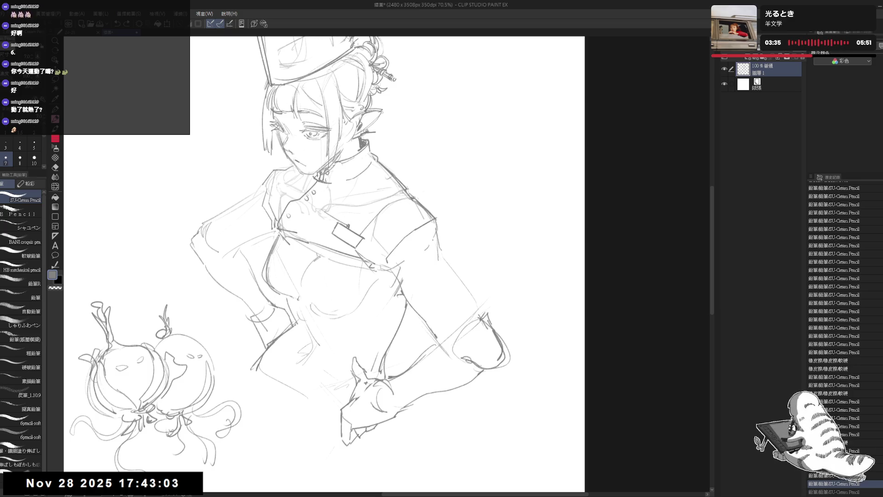
{"action": "mouse_move", "coordinate": [327, 205]}
{"action": "left_mouse_down"}
{"action": "mouse_move", "coordinate": [352, 225]}
{"action": "mouse_move", "coordinate": [382, 222]}
{"action": "mouse_move", "coordinate": [406, 232]}
{"action": "mouse_move", "coordinate": [380, 214]}
{"action": "left_mouse_up"}
Erase and redraw the right shoulder line, undoing the last shoulder stroke
{"action": "key", "text": "e"}
{"action": "key", "text": "p"}
{"action": "key", "text": "e"}
{"action": "left_click_drag", "start_coordinate": [428, 257], "coordinate": [363, 267]}
{"action": "key", "text": "r"}
{"action": "left_click_drag", "start_coordinate": [441, 292], "coordinate": [409, 248]}
{"action": "key", "text": "p"}
{"action": "left_click_drag", "start_coordinate": [407, 217], "coordinate": [411, 251]}
{"action": "mouse_move", "coordinate": [351, 160]}
{"action": "left_mouse_down"}
{"action": "mouse_move", "coordinate": [396, 209]}
{"action": "mouse_move", "coordinate": [408, 249]}
{"action": "mouse_move", "coordinate": [451, 307]}
{"action": "left_mouse_up"}
{"action": "mouse_move", "coordinate": [409, 211]}
{"action": "left_mouse_down"}
{"action": "mouse_move", "coordinate": [435, 262]}
{"action": "mouse_move", "coordinate": [422, 255]}
{"action": "mouse_move", "coordinate": [417, 273]}
{"action": "mouse_move", "coordinate": [400, 262]}
{"action": "mouse_move", "coordinate": [422, 264]}
{"action": "left_mouse_up"}
{"action": "key", "text": "e"}
{"action": "key", "text": "p"}
{"action": "key", "text": "ctrl+z"}
Add short strokes below the shoulder and near the elbow, then zoom out
{"action": "key", "text": "e"}
{"action": "mouse_move", "coordinate": [441, 230]}
{"action": "left_mouse_down"}
{"action": "mouse_move", "coordinate": [414, 266]}
{"action": "mouse_move", "coordinate": [429, 256]}
{"action": "mouse_move", "coordinate": [445, 284]}
{"action": "left_mouse_up"}
{"action": "key", "text": "p"}
{"action": "left_click_drag", "start_coordinate": [446, 284], "coordinate": [456, 304]}
{"action": "key", "text": "ctrl+minus"}
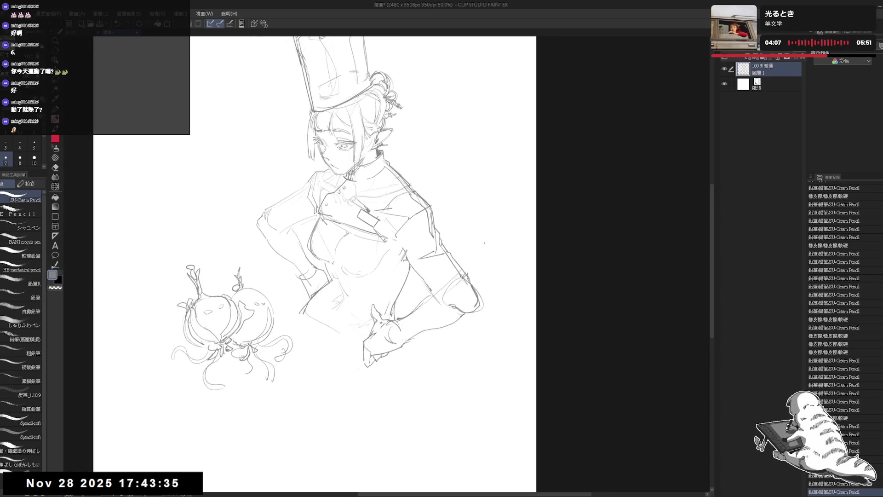
In a mirrored view, erase rough arm lines and redraw faint strokes along the arm
{"action": "key", "text": "h"}
{"action": "key", "text": "h"}
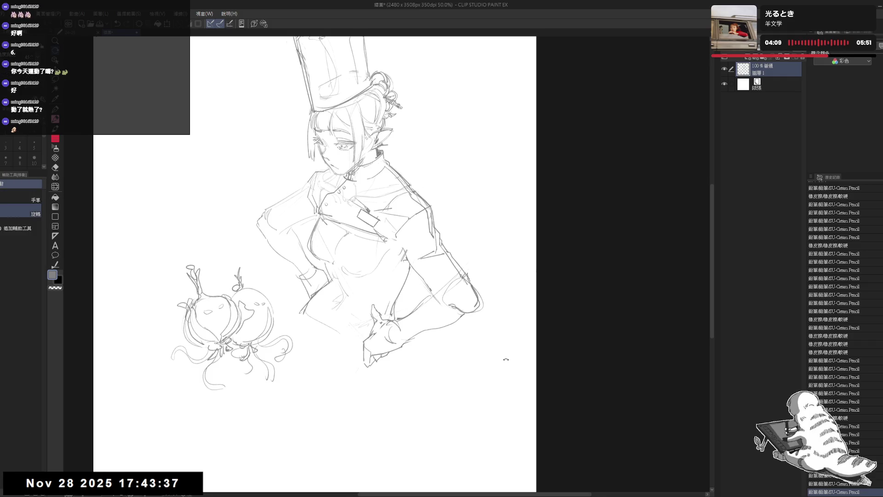
{"action": "left_click", "coordinate": [422, 186]}
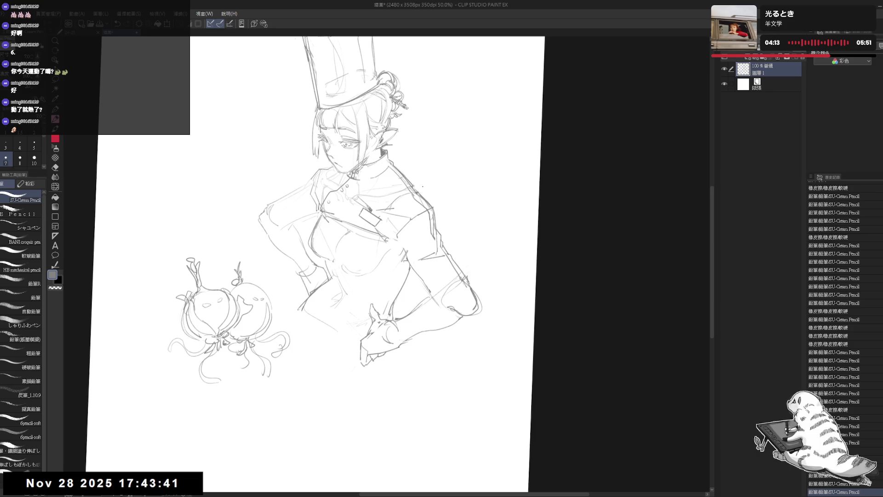
{"action": "key", "text": "e"}
{"action": "mouse_move", "coordinate": [446, 278]}
{"action": "left_mouse_down"}
{"action": "mouse_move", "coordinate": [448, 285]}
{"action": "mouse_move", "coordinate": [405, 255]}
{"action": "mouse_move", "coordinate": [427, 295]}
{"action": "left_mouse_up"}
{"action": "key", "text": "p"}
{"action": "mouse_move", "coordinate": [409, 262]}
{"action": "left_mouse_down"}
{"action": "mouse_move", "coordinate": [430, 298]}
{"action": "mouse_move", "coordinate": [409, 264]}
{"action": "left_mouse_up"}
{"action": "key", "text": "e"}
{"action": "key", "text": "p"}
{"action": "left_click_drag", "start_coordinate": [429, 295], "coordinate": [444, 323]}
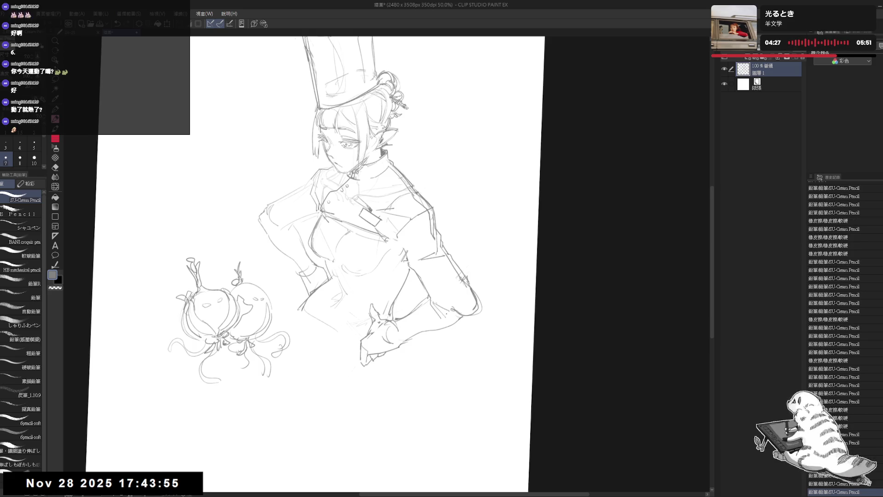
Erase a construction line near the left arm and draw new strokes along it
{"action": "key", "text": "h"}
{"action": "key", "text": "ctrl+0"}
{"action": "left_click", "coordinate": [358, 309]}
{"action": "key", "text": "e"}
{"action": "mouse_move", "coordinate": [338, 285]}
{"action": "left_mouse_down"}
{"action": "mouse_move", "coordinate": [305, 322]}
{"action": "mouse_move", "coordinate": [328, 322]}
{"action": "mouse_move", "coordinate": [323, 312]}
{"action": "mouse_move", "coordinate": [351, 340]}
{"action": "left_mouse_up"}
{"action": "key", "text": "p"}
{"action": "key", "text": "asciicircum"}
{"action": "key", "text": "e"}
{"action": "key", "text": "p"}
{"action": "mouse_move", "coordinate": [317, 305]}
{"action": "left_mouse_down"}
{"action": "mouse_move", "coordinate": [349, 334]}
{"action": "mouse_move", "coordinate": [334, 342]}
{"action": "left_mouse_up"}
Check the arm at a smaller zoom and fill a small gap near the arm
{"action": "key", "text": "ctrl+at"}
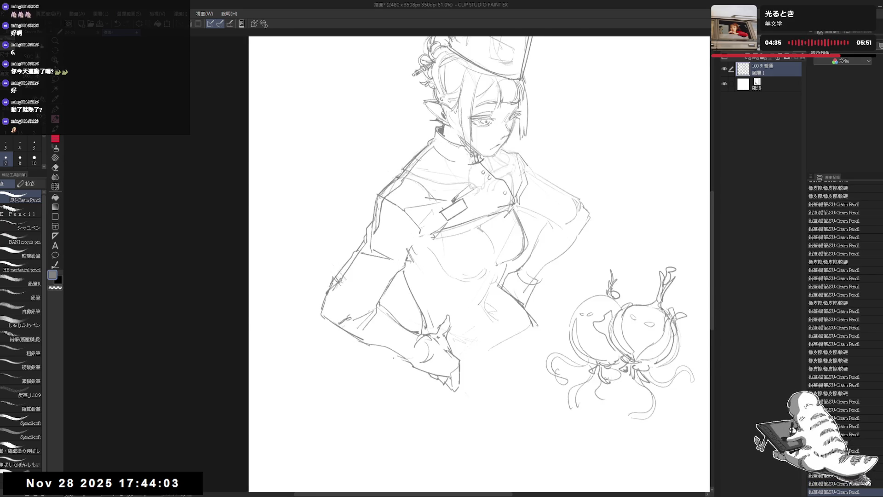
{"action": "key", "text": "h"}
{"action": "key", "text": "ctrl+minus"}
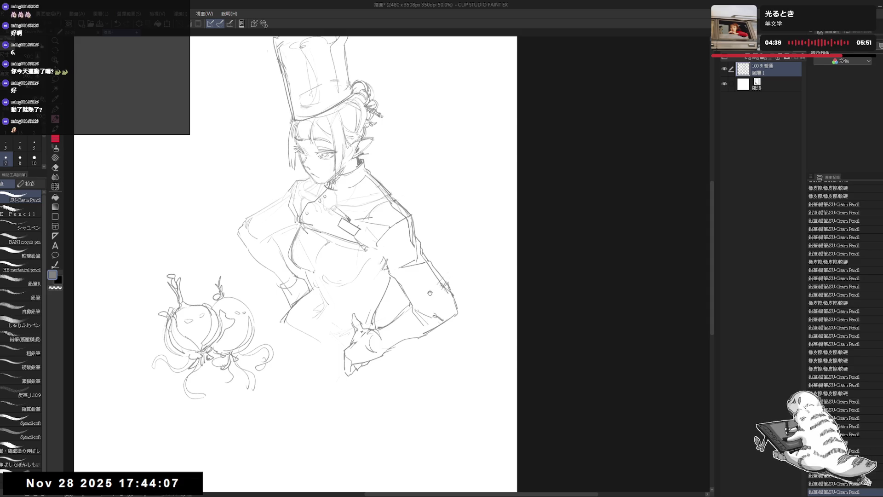
{"action": "key", "text": "ctrl+plus"}
{"action": "key", "text": "ctrl+z"}
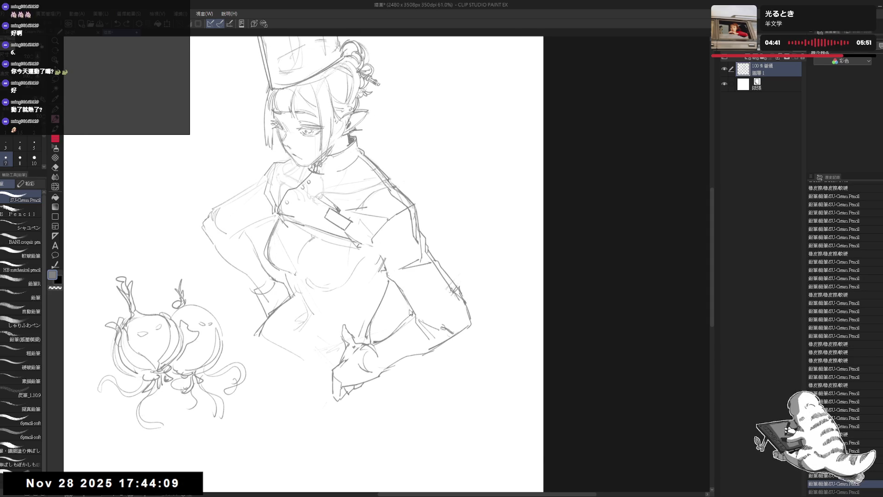
{"action": "key", "text": "ctrl+y"}
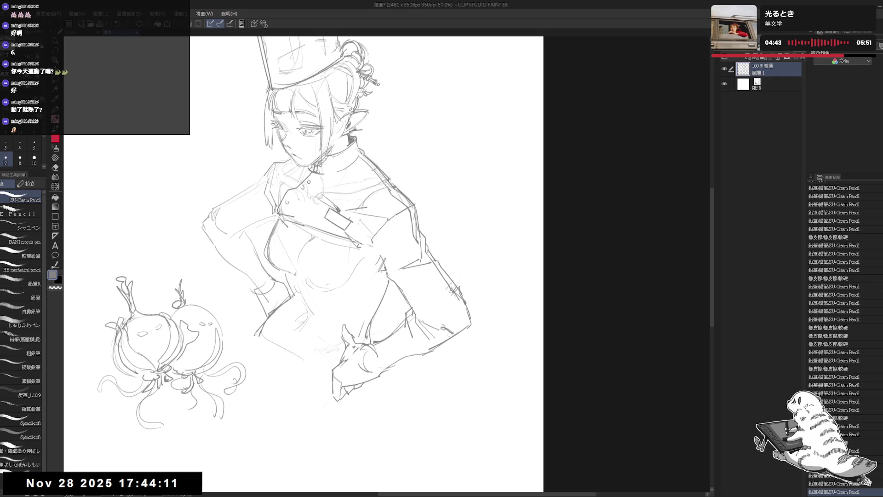
{"action": "key", "text": "g"}
{"action": "left_click", "coordinate": [412, 328]}
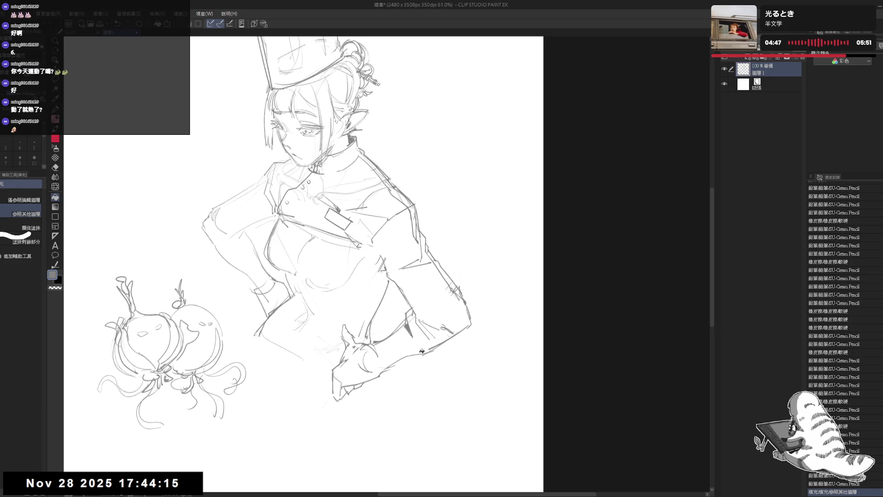
Erase the rough strokes near the hand and rotate the view about 27°
{"action": "key", "text": "e"}
{"action": "mouse_move", "coordinate": [404, 331]}
{"action": "left_mouse_down"}
{"action": "mouse_move", "coordinate": [417, 350]}
{"action": "mouse_move", "coordinate": [422, 344]}
{"action": "left_mouse_up"}
{"action": "key", "text": "p"}
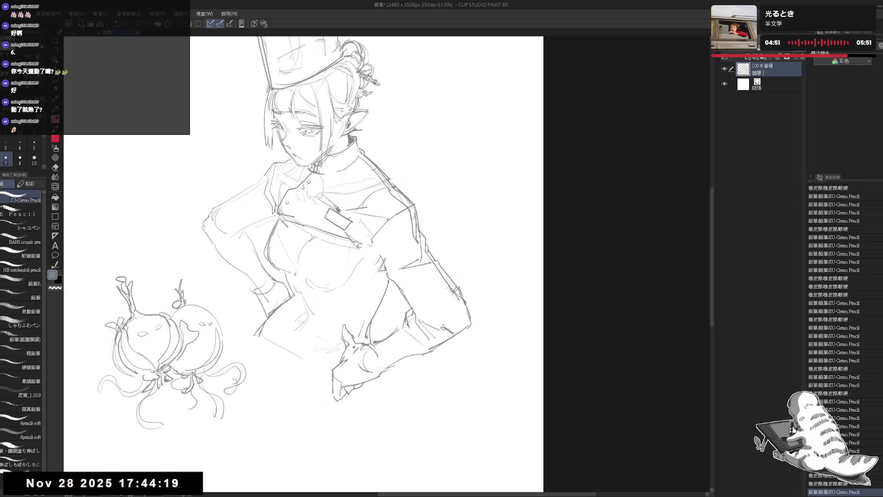
{"action": "key", "text": "e"}
{"action": "mouse_move", "coordinate": [392, 299]}
{"action": "left_mouse_down"}
{"action": "mouse_move", "coordinate": [420, 340]}
{"action": "mouse_move", "coordinate": [411, 342]}
{"action": "mouse_move", "coordinate": [430, 355]}
{"action": "left_mouse_up"}
{"action": "key", "text": "p"}
{"action": "key", "text": "e"}
{"action": "key", "text": "p"}
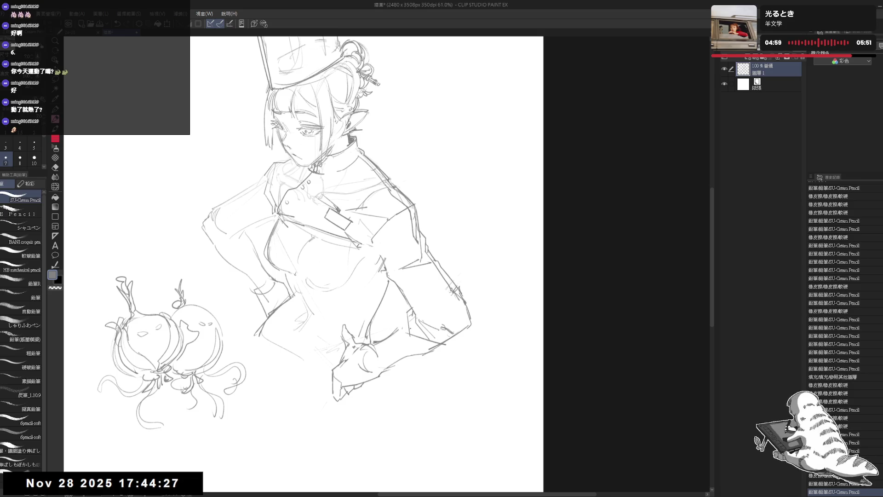
{"action": "key", "text": "r"}
{"action": "mouse_move", "coordinate": [427, 410]}
{"action": "left_mouse_down"}
{"action": "mouse_move", "coordinate": [489, 376]}
{"action": "mouse_move", "coordinate": [405, 409]}
{"action": "mouse_move", "coordinate": [437, 377]}
{"action": "left_mouse_up"}
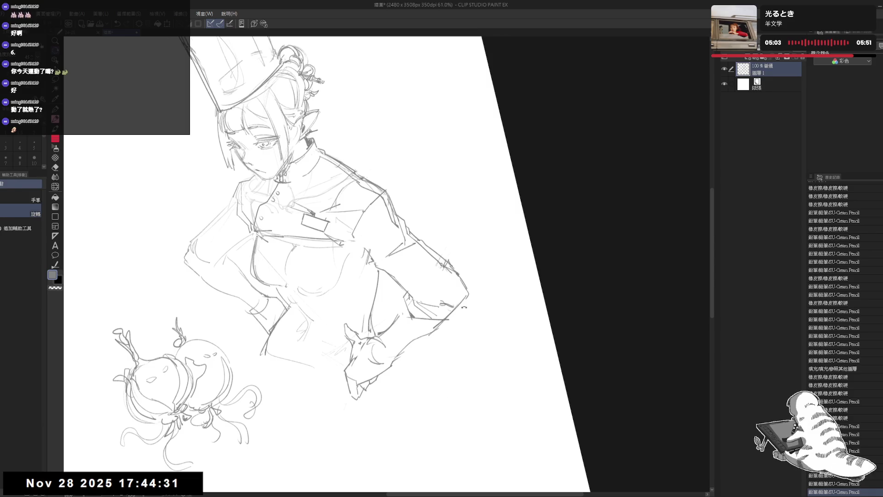
{"action": "key", "text": "p"}
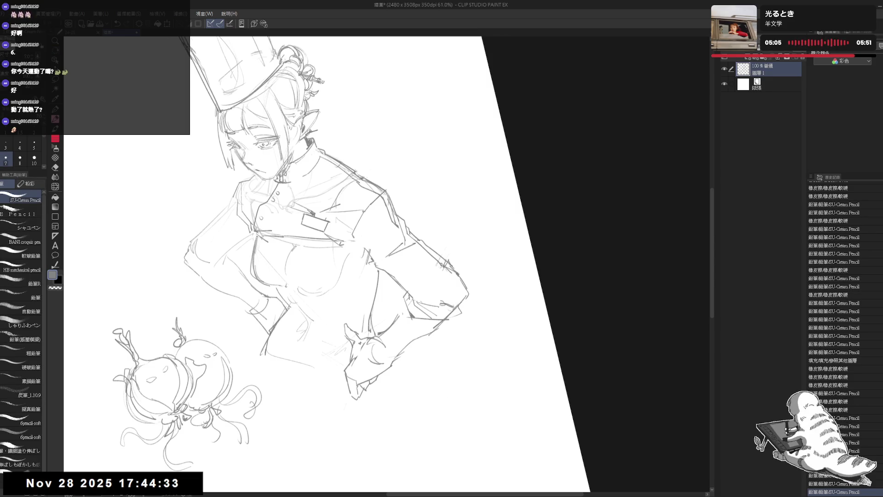
Redraw and darken short outline strokes on the gloved hand, undoing two misplaced strokes
{"action": "mouse_move", "coordinate": [459, 303]}
{"action": "left_mouse_down"}
{"action": "mouse_move", "coordinate": [463, 313]}
{"action": "mouse_move", "coordinate": [412, 335]}
{"action": "left_mouse_up"}
{"action": "key", "text": "e"}
{"action": "key", "text": "p"}
{"action": "left_click_drag", "start_coordinate": [456, 315], "coordinate": [447, 318]}
{"action": "mouse_move", "coordinate": [462, 309]}
{"action": "left_mouse_down"}
{"action": "mouse_move", "coordinate": [449, 327]}
{"action": "mouse_move", "coordinate": [413, 319]}
{"action": "left_mouse_up"}
{"action": "key", "text": "e"}
{"action": "key", "text": "p"}
{"action": "left_click_drag", "start_coordinate": [460, 308], "coordinate": [444, 317]}
{"action": "key", "text": "ctrl+z"}
{"action": "key", "text": "ctrl+z"}
{"action": "left_click_drag", "start_coordinate": [400, 297], "coordinate": [403, 318]}
{"action": "key", "text": "ctrl+0"}
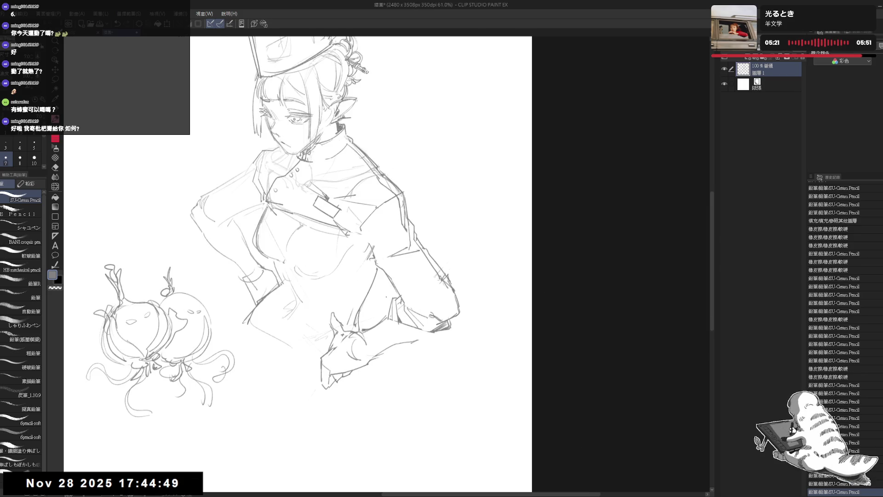
{"action": "scroll", "coordinate": [386, 299], "scroll_direction": "down", "scroll_amount": 1}
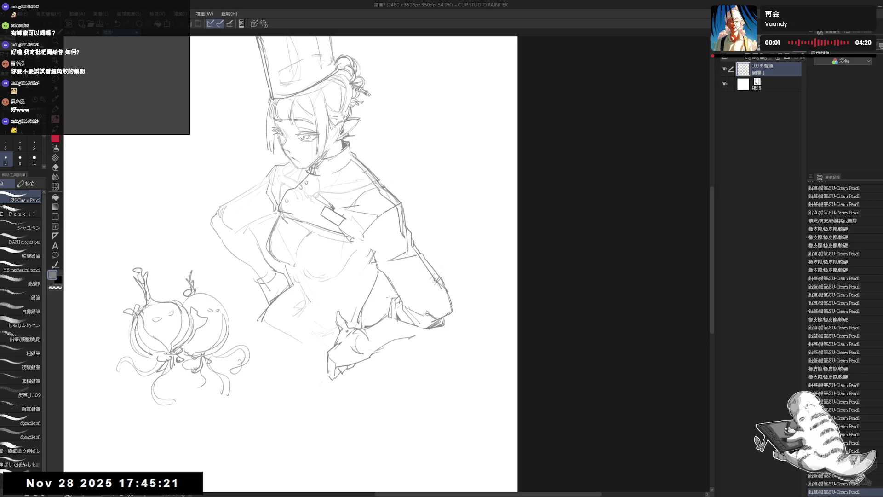
Add short strokes near the sleeve and undo the last one
{"action": "key", "text": "r"}
{"action": "mouse_move", "coordinate": [444, 241]}
{"action": "left_mouse_down"}
{"action": "mouse_move", "coordinate": [427, 288]}
{"action": "mouse_move", "coordinate": [368, 351]}
{"action": "mouse_move", "coordinate": [451, 285]}
{"action": "mouse_move", "coordinate": [439, 262]}
{"action": "left_mouse_up"}
{"action": "key", "text": "p"}
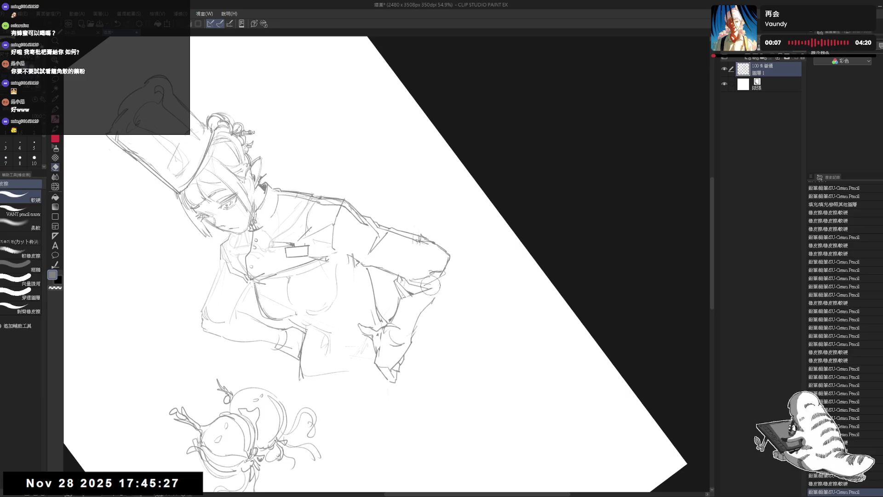
{"action": "left_click_drag", "start_coordinate": [430, 283], "coordinate": [451, 274]}
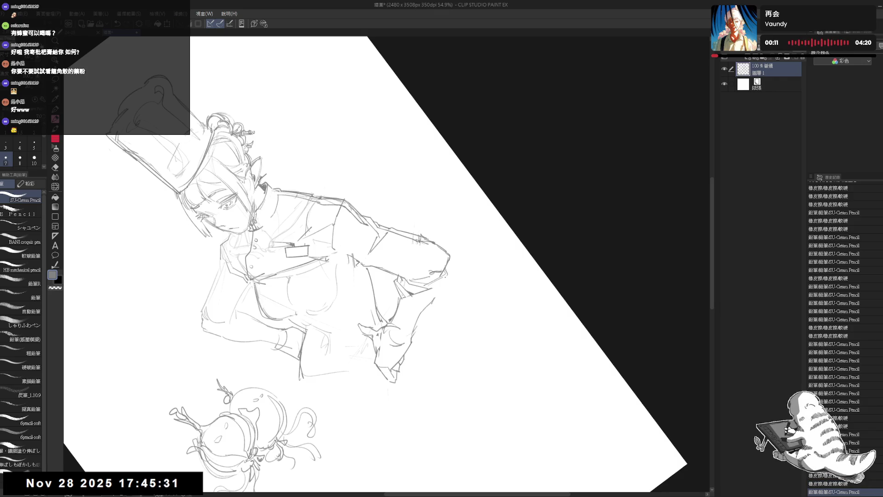
{"action": "mouse_move", "coordinate": [430, 281]}
{"action": "left_mouse_down"}
{"action": "mouse_move", "coordinate": [448, 280]}
{"action": "mouse_move", "coordinate": [417, 303]}
{"action": "mouse_move", "coordinate": [450, 283]}
{"action": "mouse_move", "coordinate": [378, 299]}
{"action": "mouse_move", "coordinate": [385, 305]}
{"action": "left_mouse_up"}
{"action": "key", "text": "ctrl+z"}
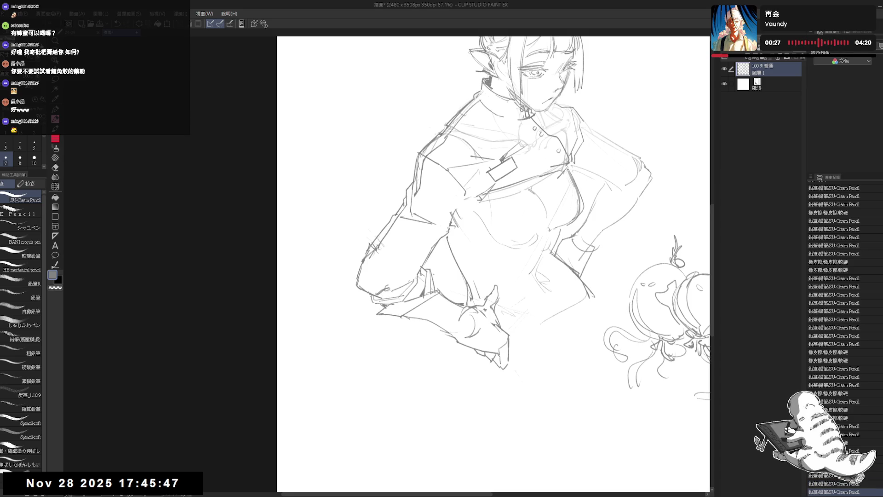
Undo a trial stroke below the figure and erase sketch lines at the lower left
{"action": "left_click", "coordinate": [368, 302]}
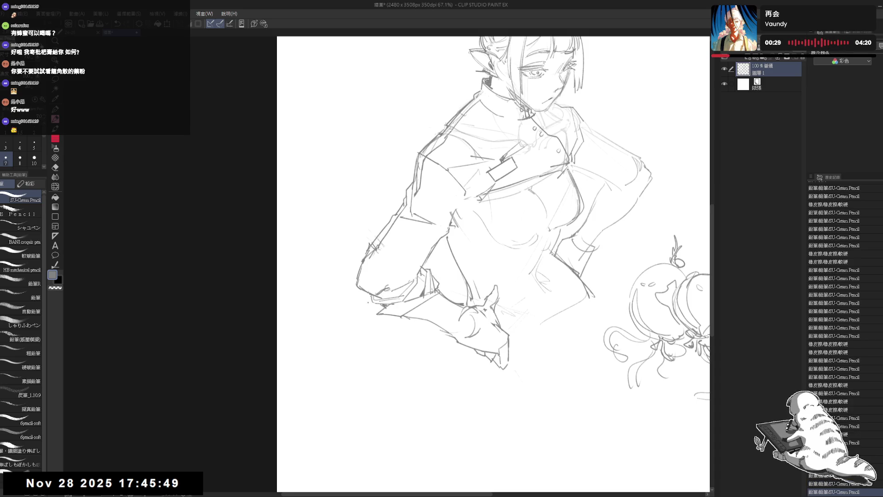
{"action": "left_click_drag", "start_coordinate": [357, 307], "coordinate": [372, 298]}
{"action": "key", "text": "ctrl+z"}
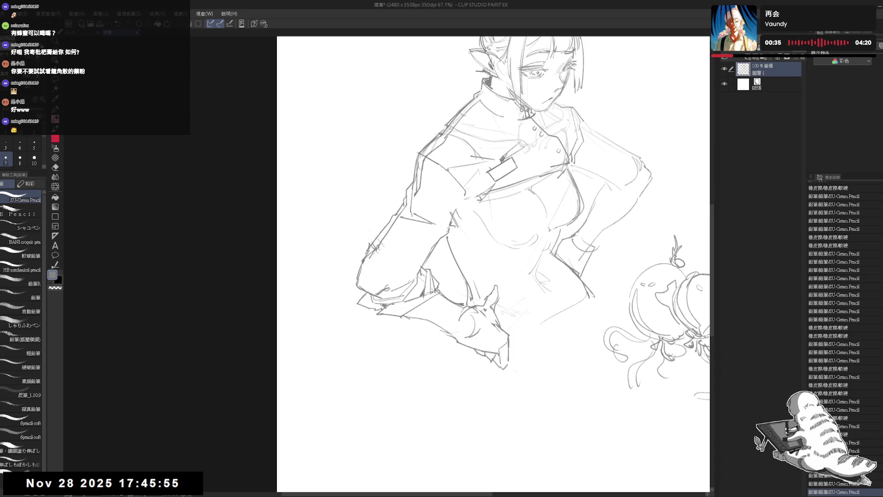
{"action": "key", "text": "e"}
{"action": "key", "text": "p"}
{"action": "mouse_move", "coordinate": [378, 317]}
{"action": "left_mouse_down"}
{"action": "mouse_move", "coordinate": [390, 315]}
{"action": "mouse_move", "coordinate": [376, 323]}
{"action": "mouse_move", "coordinate": [373, 301]}
{"action": "mouse_move", "coordinate": [378, 319]}
{"action": "mouse_move", "coordinate": [422, 322]}
{"action": "mouse_move", "coordinate": [404, 316]}
{"action": "mouse_move", "coordinate": [429, 294]}
{"action": "left_mouse_up"}
Mirror the view and shift it toward the lower torso to check the drawing
{"action": "key", "text": "e"}
{"action": "key", "text": "p"}
{"action": "key", "text": "e"}
{"action": "key", "text": "p"}
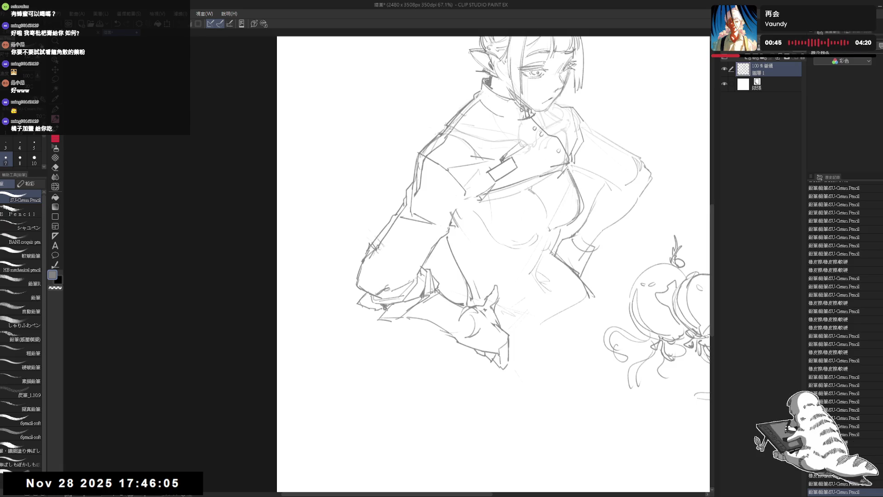
{"action": "key", "text": "h"}
{"action": "key", "text": "h"}
{"action": "mouse_move", "coordinate": [454, 270]}
{"action": "left_mouse_down"}
{"action": "mouse_move", "coordinate": [449, 262]}
{"action": "mouse_move", "coordinate": [404, 320]}
{"action": "mouse_move", "coordinate": [401, 300]}
{"action": "mouse_move", "coordinate": [391, 312]}
{"action": "mouse_move", "coordinate": [403, 301]}
{"action": "left_mouse_up"}
{"action": "key", "text": "e"}
{"action": "key", "text": "h"}
{"action": "key", "text": "p"}
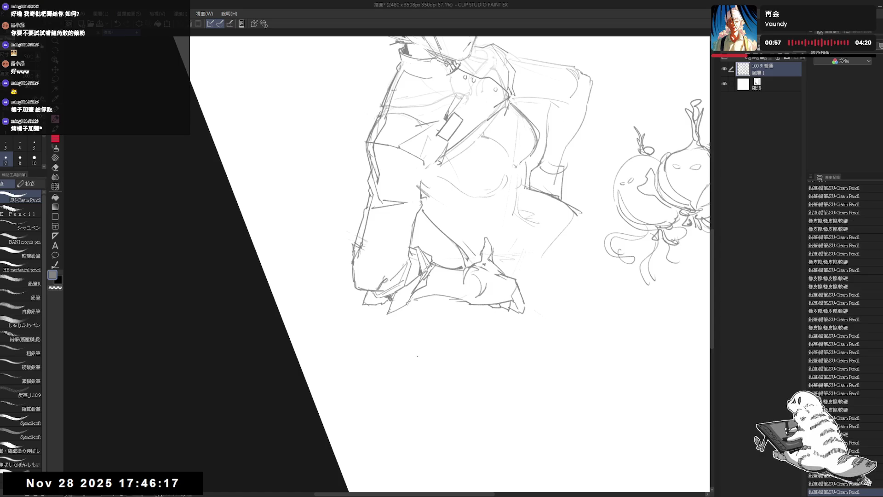
Rotate the view to erase stray lines by the hand, then reset it upright and zoom out
{"action": "key", "text": "ctrl+at"}
{"action": "key", "text": "h"}
{"action": "key", "text": "e"}
{"action": "left_click_drag", "start_coordinate": [413, 303], "coordinate": [391, 299]}
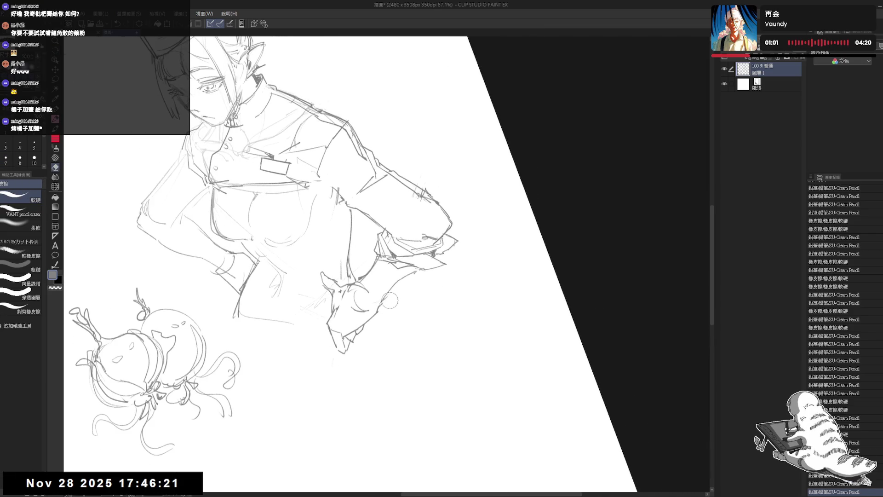
{"action": "key", "text": "p"}
{"action": "key", "text": "ctrl+at"}
{"action": "key", "text": "ctrl+minus"}
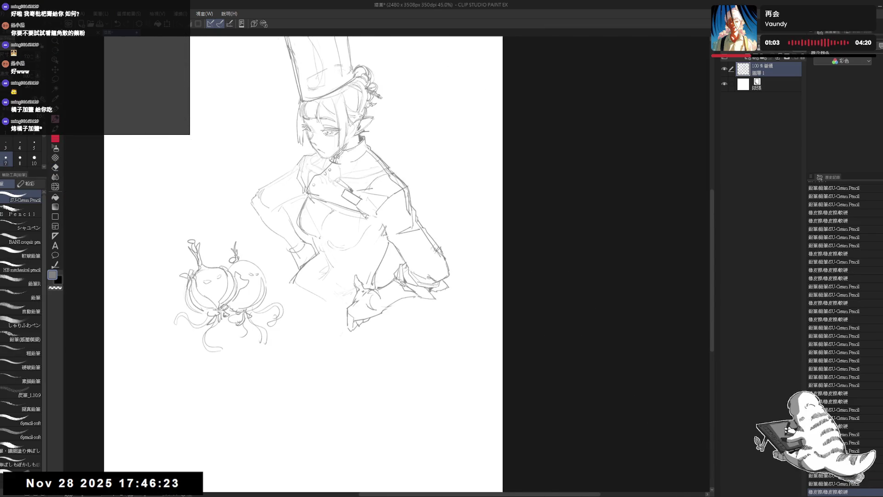
Erase small stray marks near the hand and undo a short pencil stroke there
{"action": "key", "text": "e"}
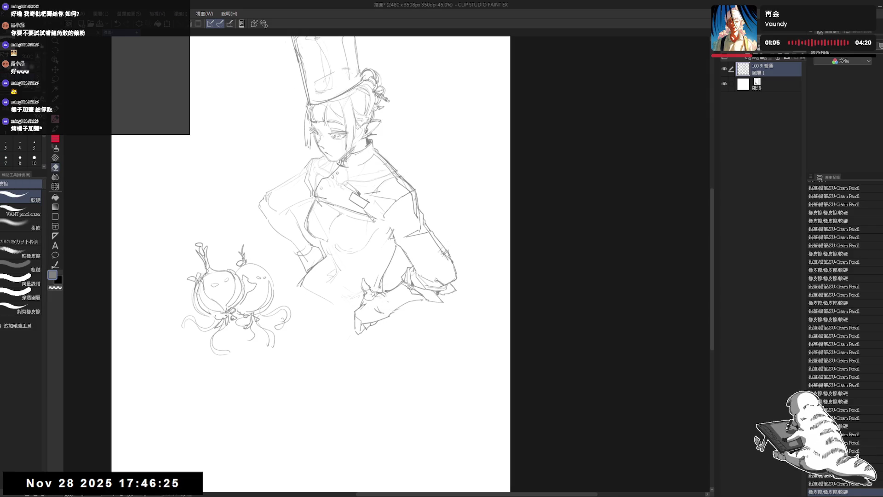
{"action": "mouse_move", "coordinate": [389, 298]}
{"action": "left_mouse_down"}
{"action": "mouse_move", "coordinate": [398, 312]}
{"action": "mouse_move", "coordinate": [380, 319]}
{"action": "mouse_move", "coordinate": [419, 287]}
{"action": "mouse_move", "coordinate": [386, 313]}
{"action": "mouse_move", "coordinate": [396, 294]}
{"action": "mouse_move", "coordinate": [398, 327]}
{"action": "left_mouse_up"}
{"action": "key", "text": "p"}
{"action": "key", "text": "ctrl+z"}
{"action": "key", "text": "ctrl+z"}
{"action": "key", "text": "h"}
{"action": "key", "text": "h"}
{"action": "key", "text": "e"}
{"action": "key", "text": "p"}
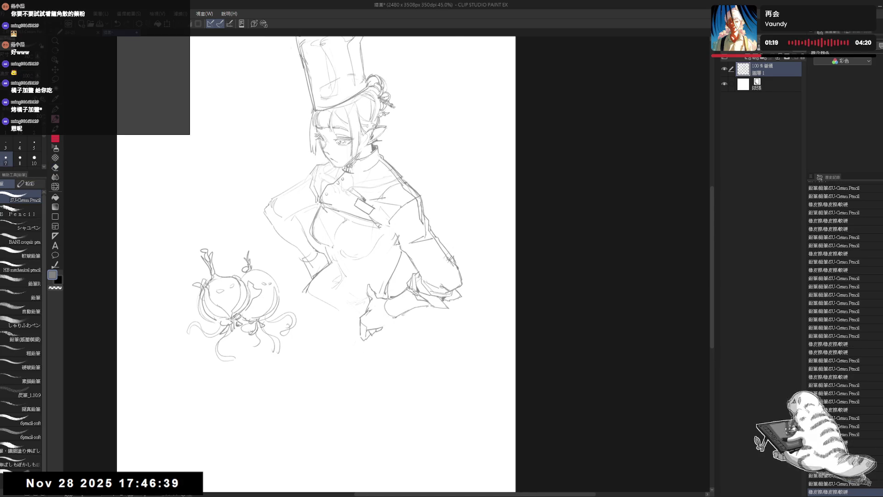
Redraw the cuff line beside the gloved hand, then rotate the canvas view
{"action": "mouse_move", "coordinate": [386, 320]}
{"action": "left_mouse_down"}
{"action": "mouse_move", "coordinate": [399, 310]}
{"action": "mouse_move", "coordinate": [405, 327]}
{"action": "mouse_move", "coordinate": [473, 298]}
{"action": "mouse_move", "coordinate": [451, 307]}
{"action": "left_mouse_up"}
{"action": "key", "text": "e"}
{"action": "key", "text": "p"}
{"action": "key", "text": "r"}
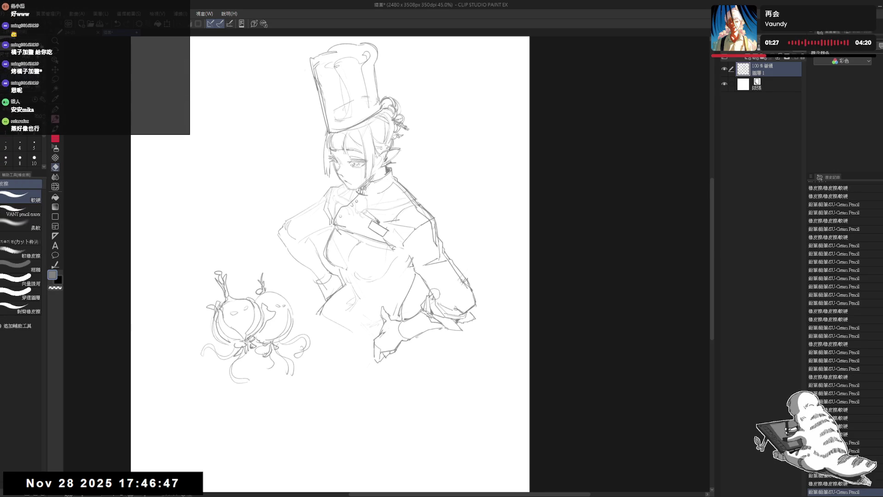
{"action": "left_click_drag", "start_coordinate": [466, 367], "coordinate": [457, 376]}
Erase the stray lines on and beside the torso, then mirror and zoom in to check
{"action": "key", "text": "e"}
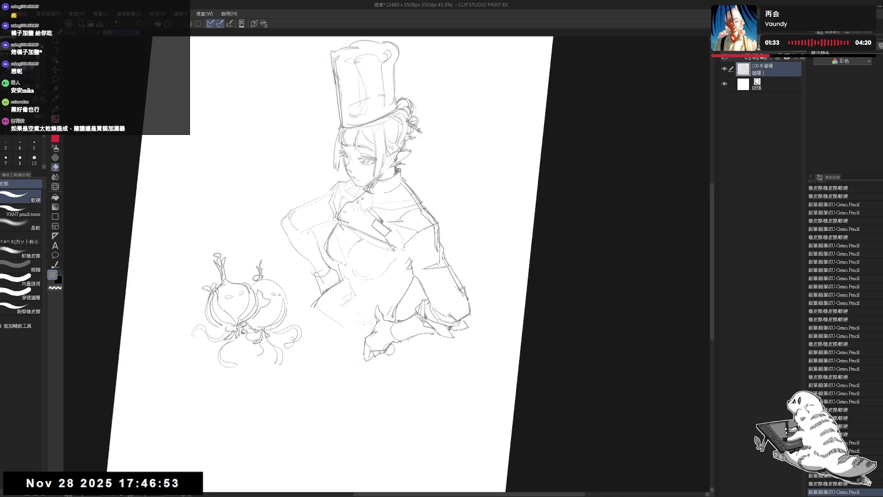
{"action": "left_click_drag", "start_coordinate": [438, 340], "coordinate": [428, 343]}
{"action": "left_click_drag", "start_coordinate": [412, 293], "coordinate": [424, 304]}
{"action": "key", "text": "p"}
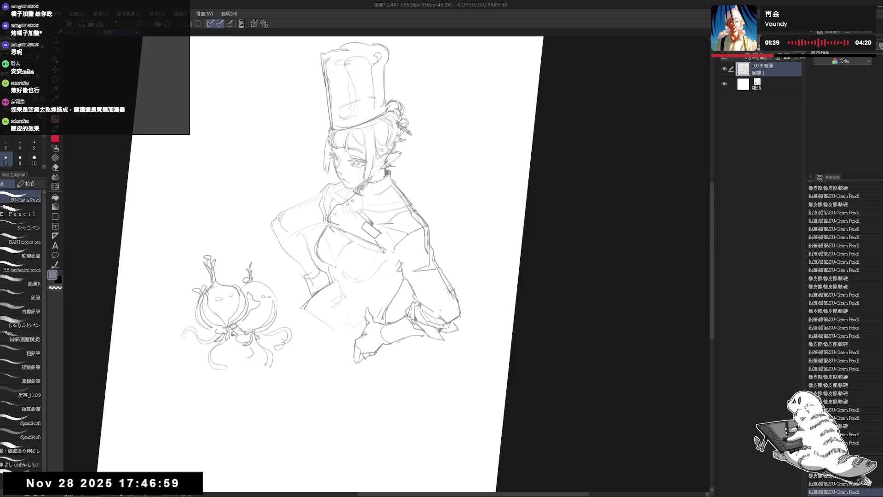
{"action": "key", "text": "e"}
{"action": "left_click_drag", "start_coordinate": [428, 306], "coordinate": [439, 317]}
{"action": "key", "text": "p"}
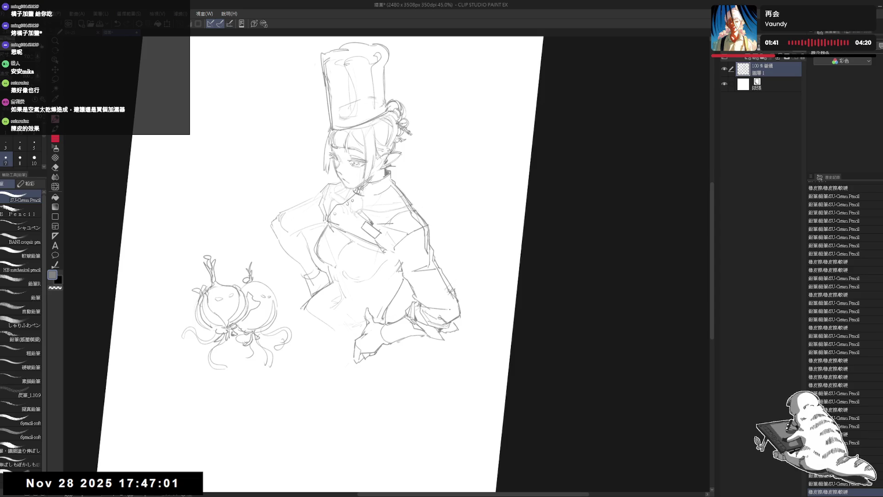
{"action": "key", "text": "h"}
{"action": "scroll", "coordinate": [451, 258], "scroll_direction": "up", "scroll_amount": 3}
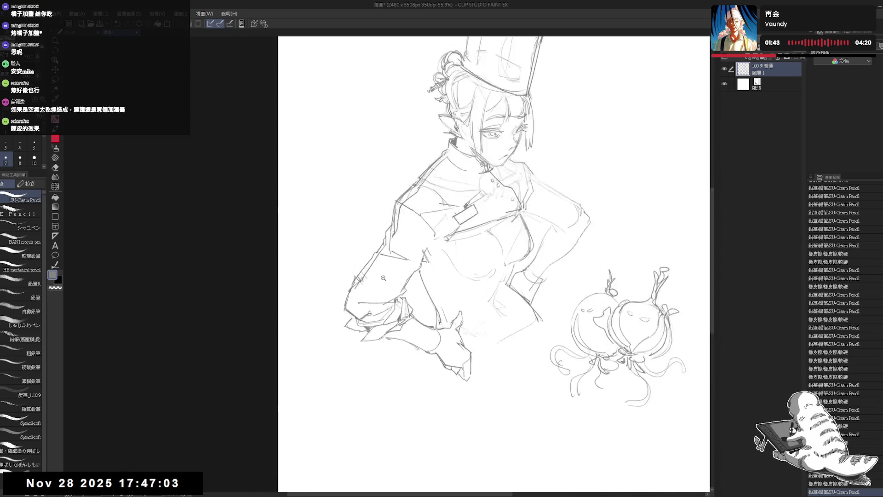
Rotate the canvas about 40 degrees and erase the lines near the hand
{"action": "mouse_move", "coordinate": [451, 221]}
{"action": "left_mouse_down"}
{"action": "mouse_move", "coordinate": [396, 303]}
{"action": "mouse_move", "coordinate": [378, 289]}
{"action": "left_mouse_up"}
{"action": "key", "text": "e"}
{"action": "key", "text": "r"}
{"action": "key", "text": "e"}
{"action": "mouse_move", "coordinate": [367, 322]}
{"action": "left_mouse_down"}
{"action": "mouse_move", "coordinate": [376, 287]}
{"action": "mouse_move", "coordinate": [361, 295]}
{"action": "mouse_move", "coordinate": [375, 308]}
{"action": "left_mouse_up"}
{"action": "key", "text": "r"}
{"action": "key", "text": "p"}
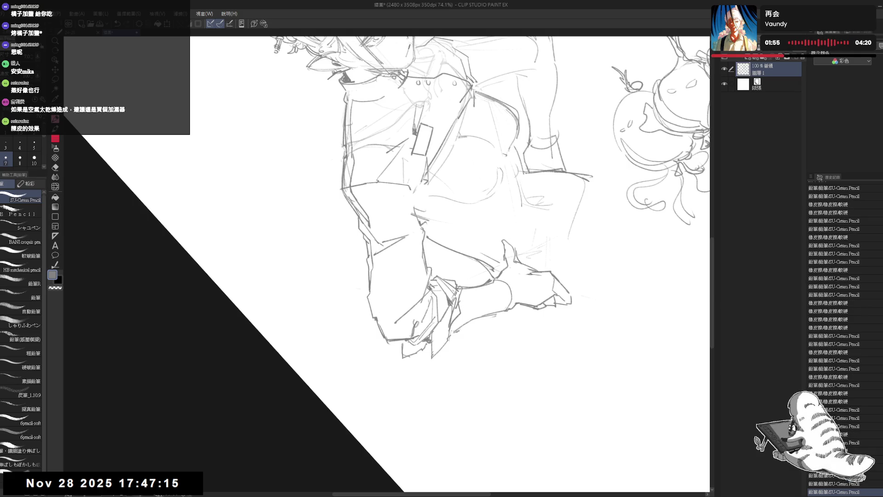
Add a short pencil stroke rounding out the bent elbow near the hand
{"action": "left_click_drag", "start_coordinate": [391, 325], "coordinate": [354, 290]}
{"action": "key", "text": "e"}
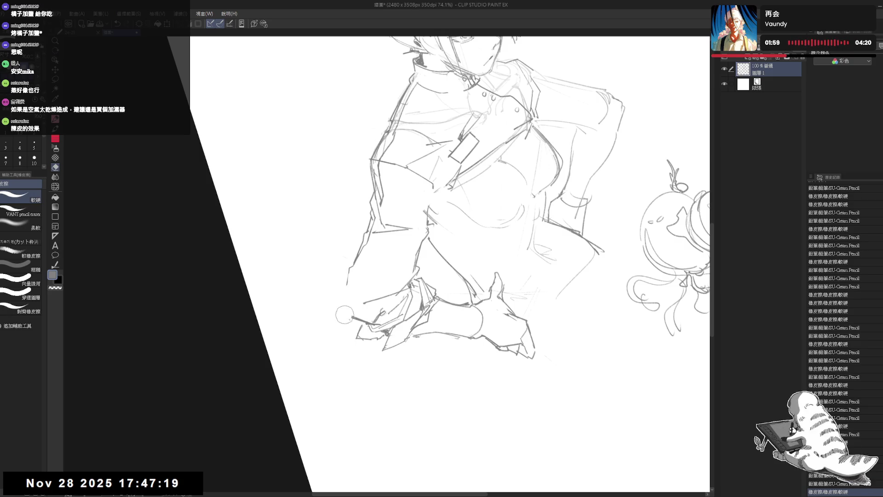
{"action": "key", "text": "p"}
{"action": "left_click_drag", "start_coordinate": [348, 274], "coordinate": [341, 305]}
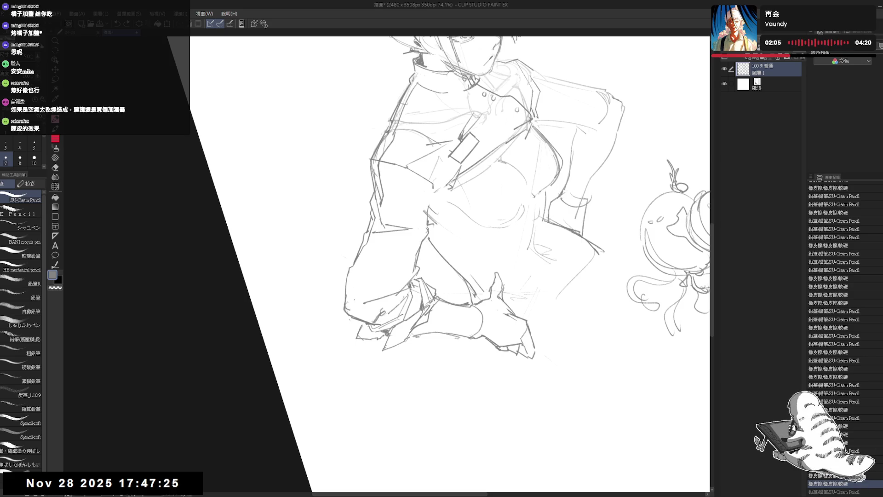
{"action": "left_click_drag", "start_coordinate": [370, 298], "coordinate": [437, 315]}
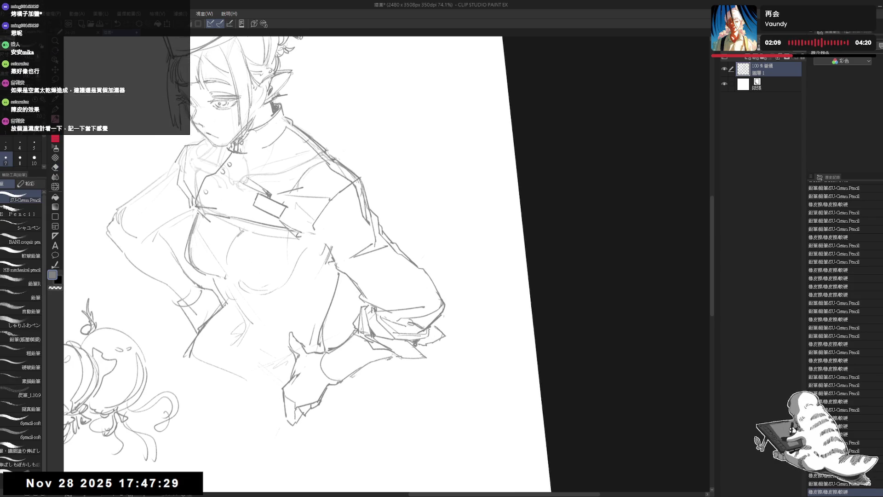
{"action": "scroll", "coordinate": [276, 253], "scroll_direction": "down", "scroll_amount": 3}
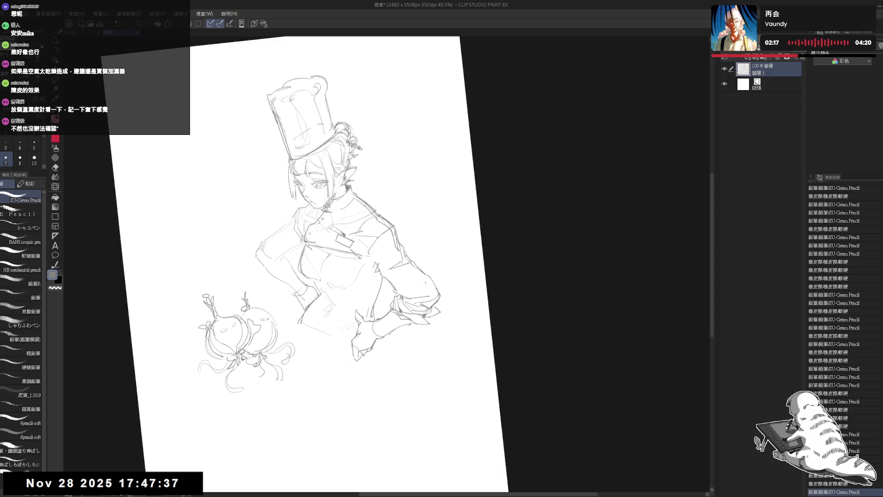
Zoom in, straighten the tilted view and mirror it to check the jacket
{"action": "scroll", "coordinate": [419, 281], "scroll_direction": "up", "scroll_amount": 1}
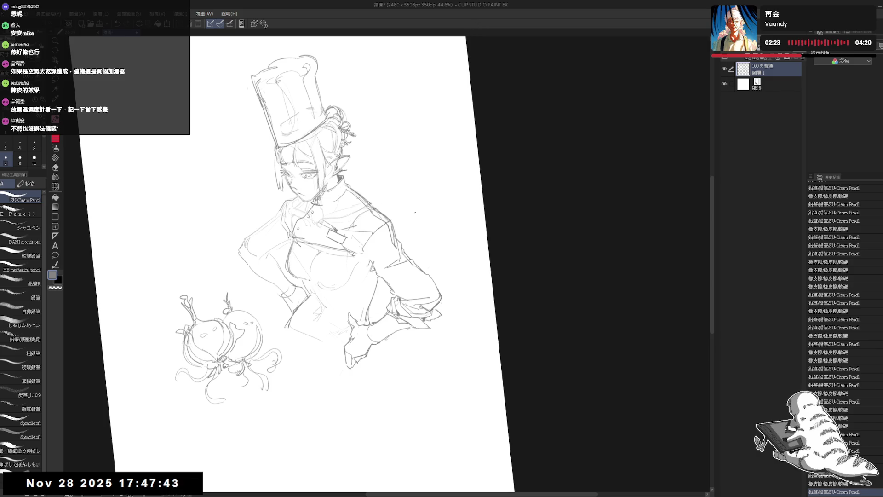
{"action": "mouse_move", "coordinate": [401, 291]}
{"action": "left_mouse_down"}
{"action": "mouse_move", "coordinate": [429, 303]}
{"action": "mouse_move", "coordinate": [395, 273]}
{"action": "mouse_move", "coordinate": [430, 284]}
{"action": "left_mouse_up"}
{"action": "key", "text": "e"}
{"action": "key", "text": "p"}
{"action": "key", "text": "e"}
{"action": "key", "text": "p"}
{"action": "key", "text": "ctrl+shift+r"}
{"action": "key", "text": "h"}
{"action": "key", "text": "h"}
Add two faint pencil lines to the chef jacket
{"action": "scroll", "coordinate": [386, 308], "scroll_direction": "up", "scroll_amount": 2}
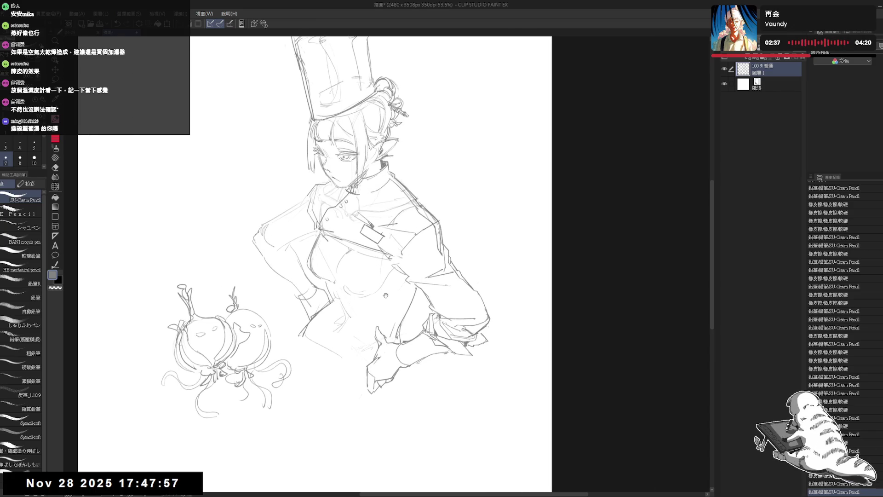
{"action": "mouse_move", "coordinate": [357, 226]}
{"action": "left_mouse_down"}
{"action": "mouse_move", "coordinate": [380, 239]}
{"action": "mouse_move", "coordinate": [370, 250]}
{"action": "mouse_move", "coordinate": [381, 255]}
{"action": "mouse_move", "coordinate": [393, 246]}
{"action": "mouse_move", "coordinate": [373, 250]}
{"action": "mouse_move", "coordinate": [391, 232]}
{"action": "left_mouse_up"}
{"action": "key", "text": "e"}
{"action": "key", "text": "p"}
{"action": "key", "text": "e"}
{"action": "key", "text": "p"}
{"action": "left_click_drag", "start_coordinate": [462, 396], "coordinate": [474, 400]}
{"action": "left_click_drag", "start_coordinate": [343, 244], "coordinate": [363, 233]}
Erase a nearby stray line, tilt the view, and undo the last pencil stroke
{"action": "key", "text": "e"}
{"action": "left_click_drag", "start_coordinate": [354, 269], "coordinate": [356, 277]}
{"action": "key", "text": "p"}
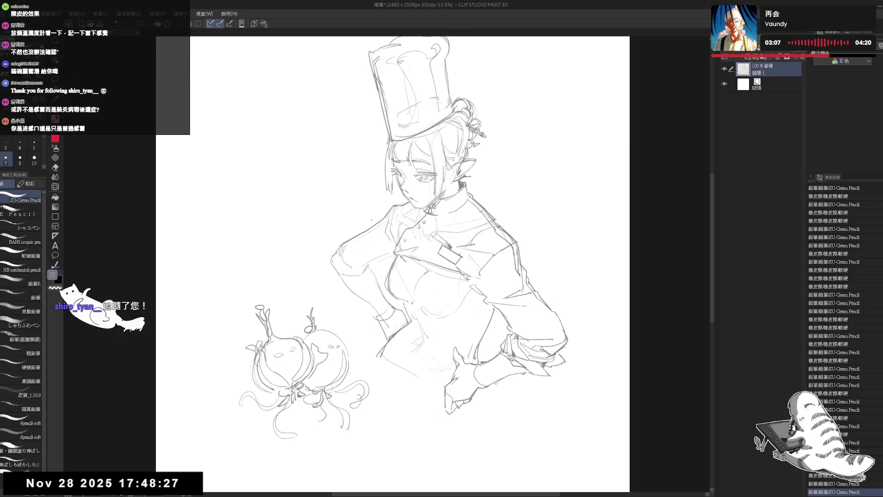
{"action": "left_click_drag", "start_coordinate": [460, 184], "coordinate": [487, 211]}
{"action": "left_click_drag", "start_coordinate": [460, 160], "coordinate": [375, 287]}
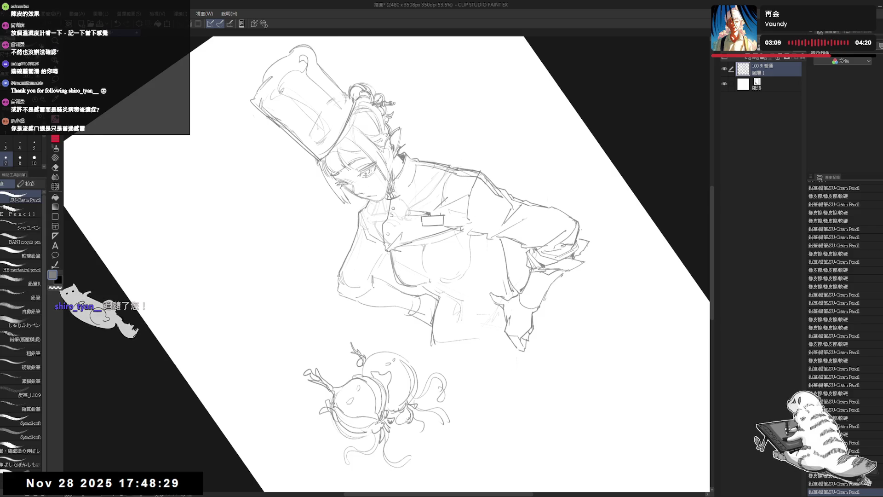
{"action": "key", "text": "ctrl+z"}
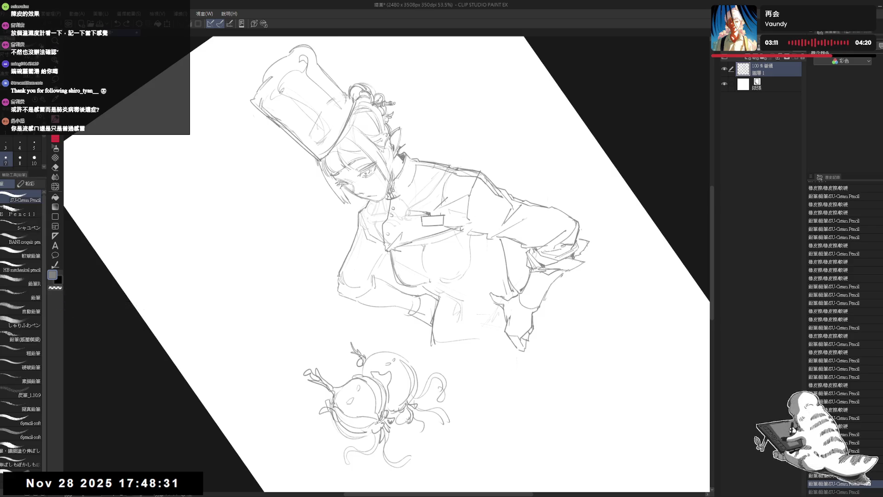
Straighten and mirror the view, then erase a small stray mark on the jacket
{"action": "key", "text": "ctrl+0"}
{"action": "key", "text": "h"}
{"action": "key", "text": "h"}
{"action": "key", "text": "minus"}
{"action": "key", "text": "minus"}
{"action": "key", "text": "e"}
{"action": "mouse_move", "coordinate": [397, 250]}
{"action": "left_mouse_down"}
{"action": "mouse_move", "coordinate": [371, 286]}
{"action": "mouse_move", "coordinate": [391, 276]}
{"action": "left_mouse_up"}
{"action": "key", "text": "p"}
Erase a small area near the crossed arm after checking the mirrored view
{"action": "key", "text": "e"}
{"action": "key", "text": "p"}
{"action": "key", "text": "ctrl+at"}
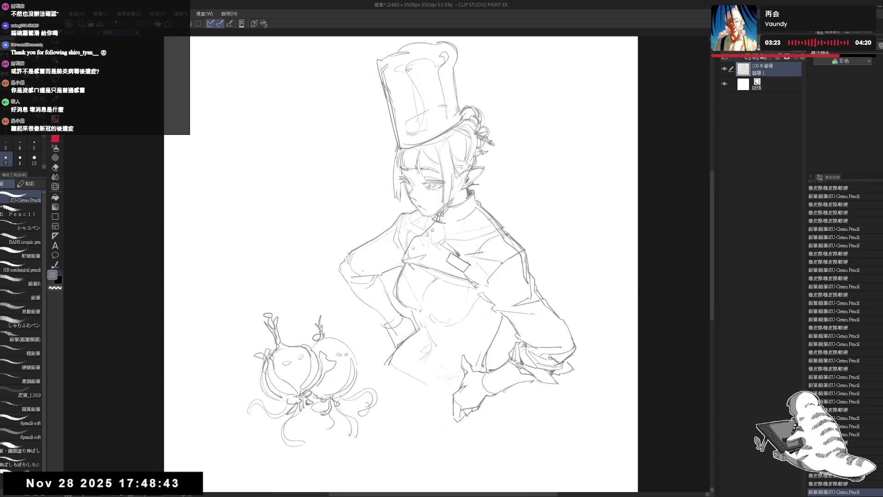
{"action": "key", "text": "h"}
{"action": "key", "text": "h"}
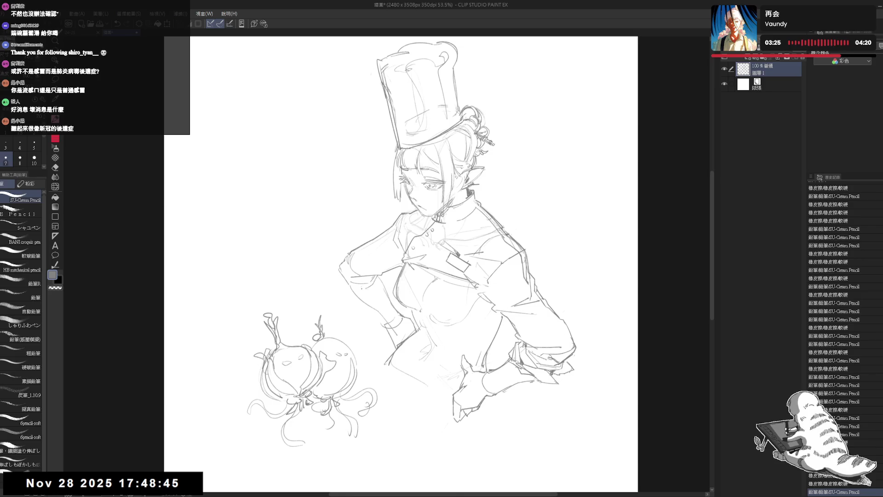
{"action": "key", "text": "e"}
{"action": "left_click_drag", "start_coordinate": [366, 275], "coordinate": [351, 289]}
{"action": "left_click", "coordinate": [349, 281]}
{"action": "key", "text": "p"}
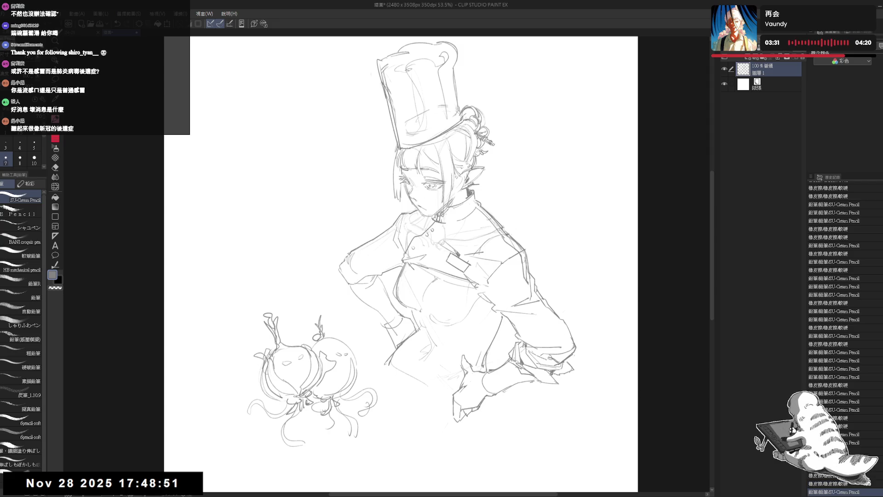
Clean the upper arm lines and redraw a small elbow stroke, then mirror to check
{"action": "key", "text": "e"}
{"action": "mouse_move", "coordinate": [339, 267]}
{"action": "left_mouse_down"}
{"action": "mouse_move", "coordinate": [359, 251]}
{"action": "mouse_move", "coordinate": [343, 261]}
{"action": "left_mouse_up"}
{"action": "key", "text": "p"}
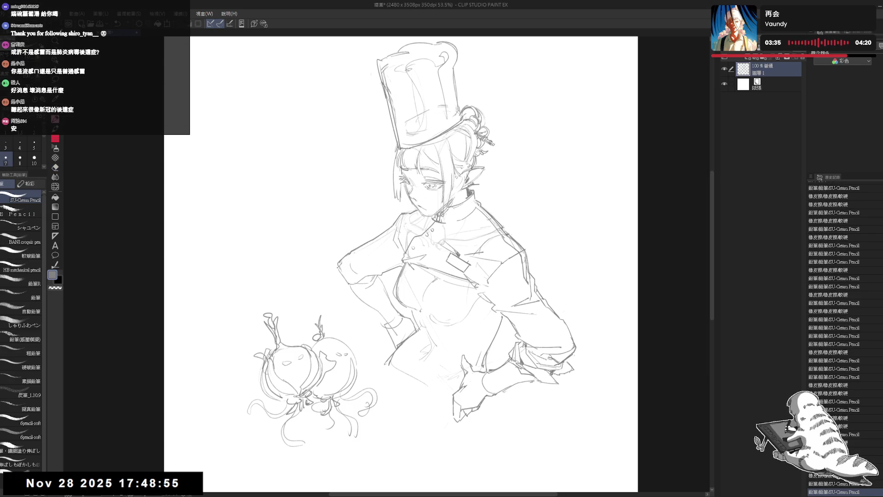
{"action": "key", "text": "ctrl+z"}
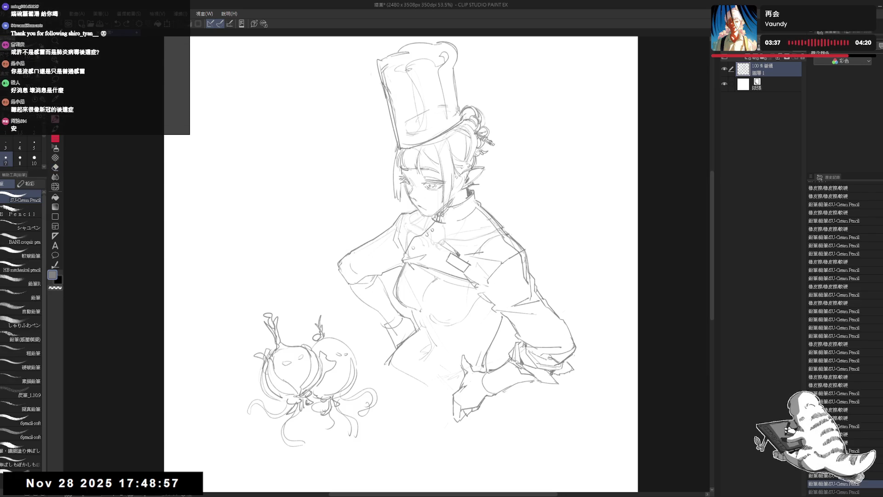
{"action": "left_click_drag", "start_coordinate": [341, 290], "coordinate": [348, 285]}
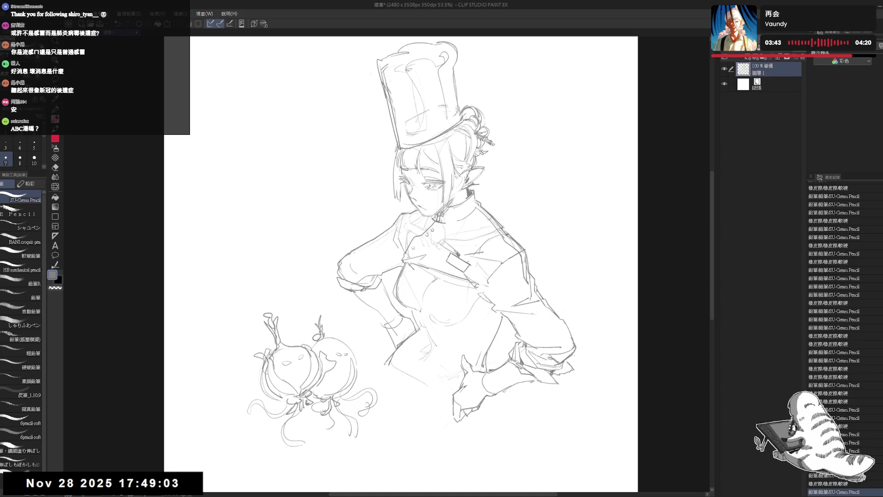
{"action": "key", "text": "h"}
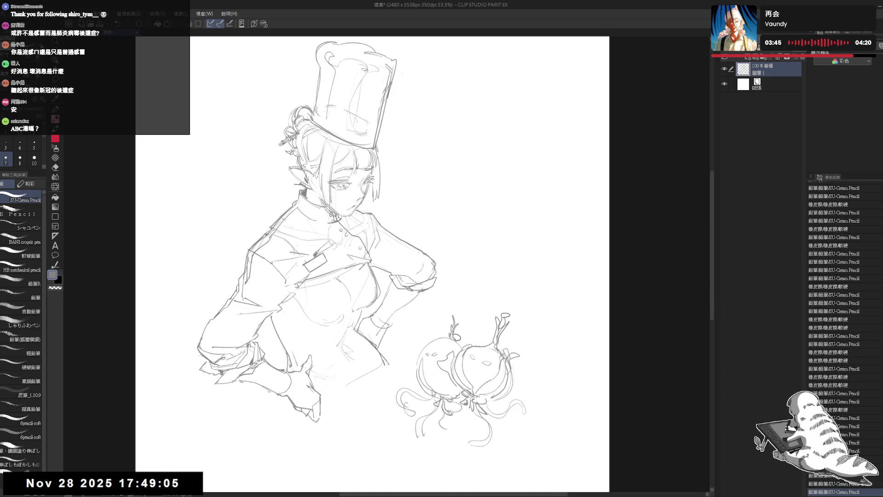
{"action": "key", "text": "h"}
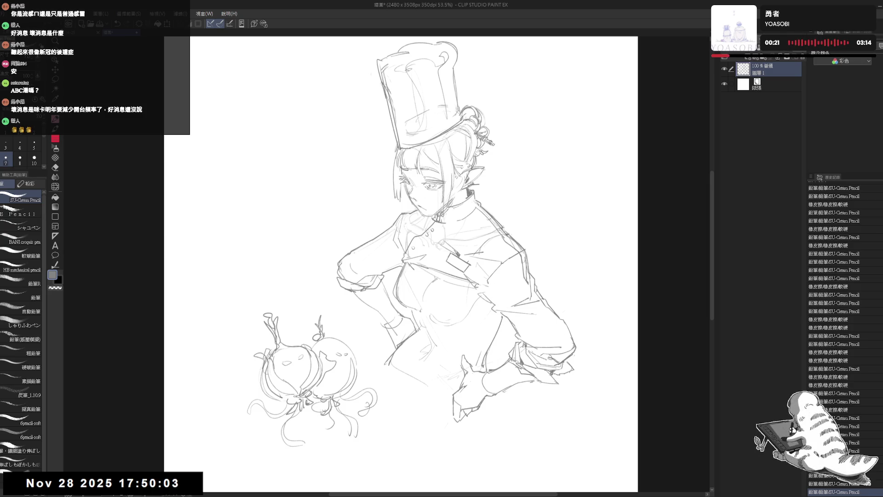
Add a pencil line near the left shoulder and erase a stray mark, checking in mirrored and rotated views
{"action": "key", "text": "e"}
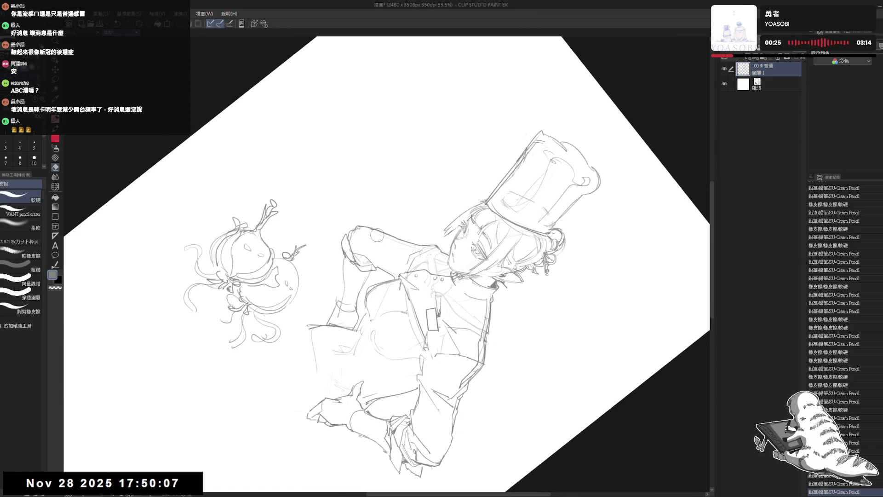
{"action": "key", "text": "p"}
{"action": "left_click_drag", "start_coordinate": [359, 229], "coordinate": [364, 257]}
{"action": "key", "text": "ctrl+at"}
{"action": "key", "text": "h"}
{"action": "key", "text": "e"}
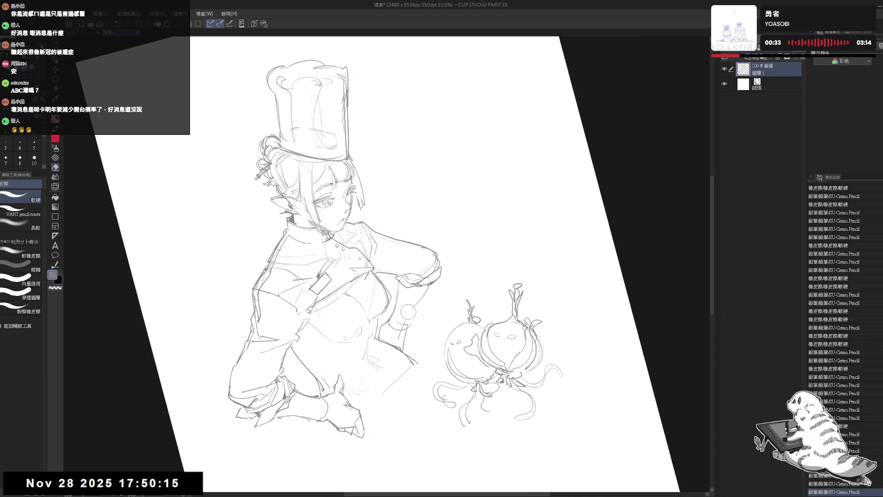
{"action": "left_click_drag", "start_coordinate": [415, 309], "coordinate": [409, 324]}
{"action": "key", "text": "r"}
{"action": "key", "text": "ctrl+at"}
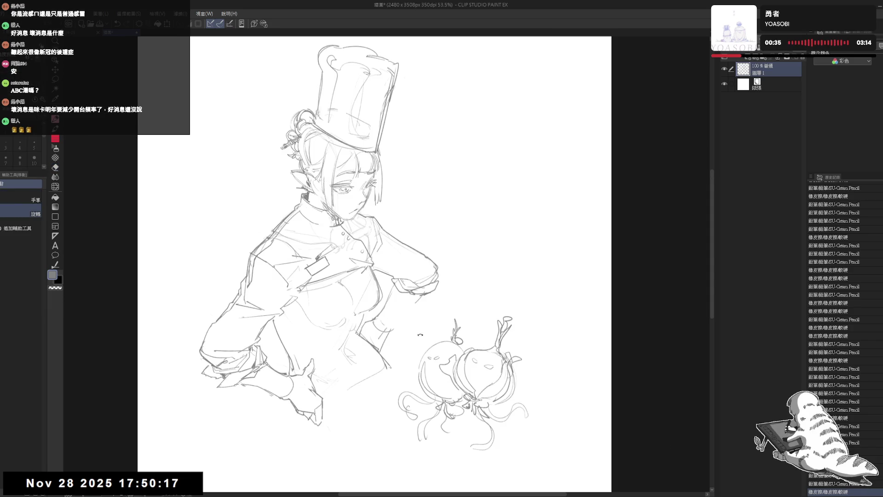
{"action": "left_click_drag", "start_coordinate": [414, 184], "coordinate": [451, 212]}
{"action": "key", "text": "p"}
{"action": "left_click", "coordinate": [394, 263]}
Mirror, rotate and reset the canvas view upright, then pan it to frame the sleeve
{"action": "key", "text": "h"}
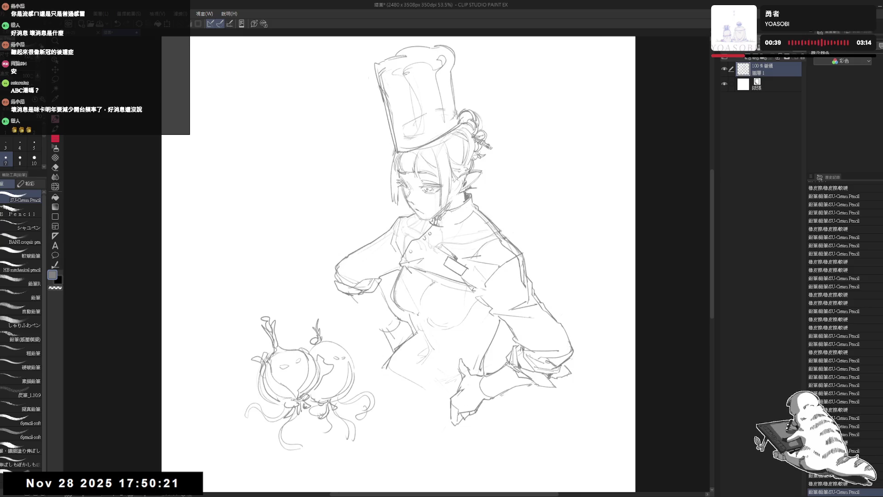
{"action": "key", "text": "e"}
{"action": "left_click_drag", "start_coordinate": [414, 207], "coordinate": [367, 264]}
{"action": "key", "text": "p"}
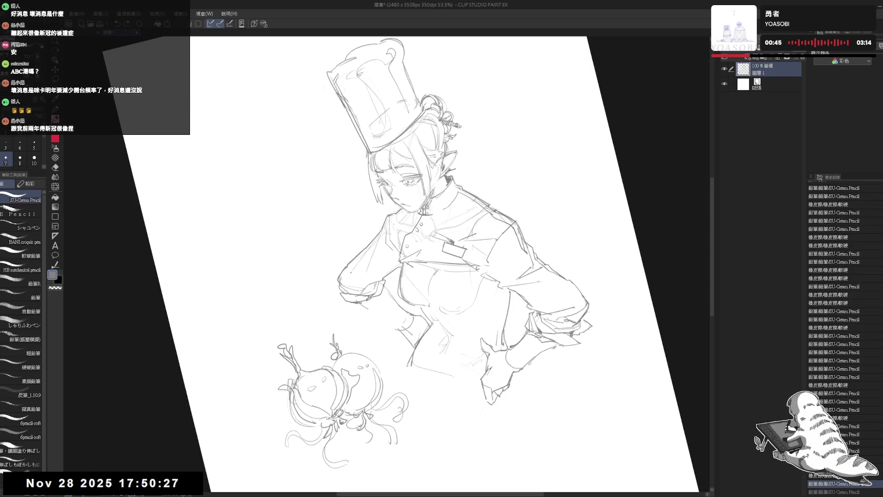
{"action": "key", "text": "ctrl+0"}
{"action": "left_click_drag", "start_coordinate": [398, 263], "coordinate": [395, 255]}
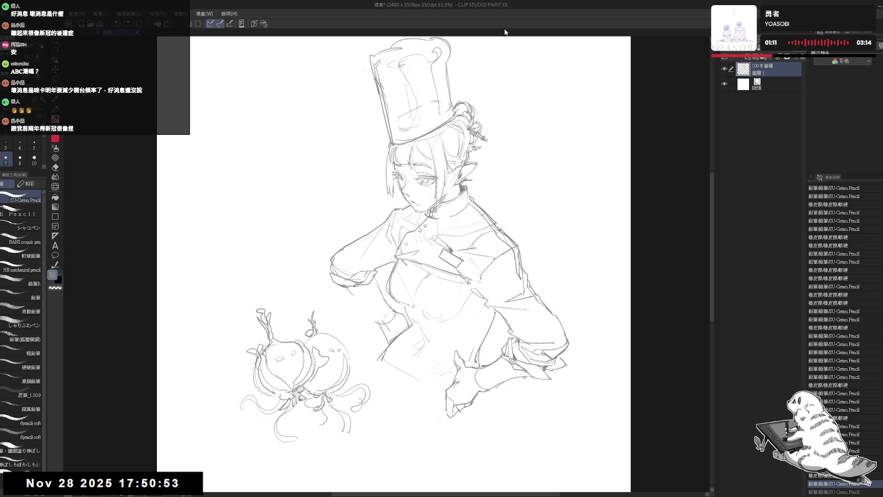
{"action": "left_click_drag", "start_coordinate": [386, 282], "coordinate": [383, 273]}
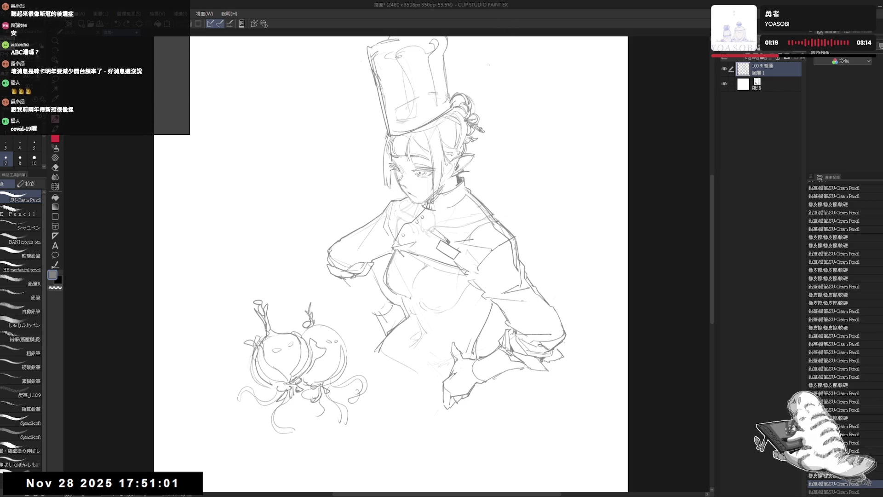
{"action": "left_click_drag", "start_coordinate": [432, 229], "coordinate": [423, 214]}
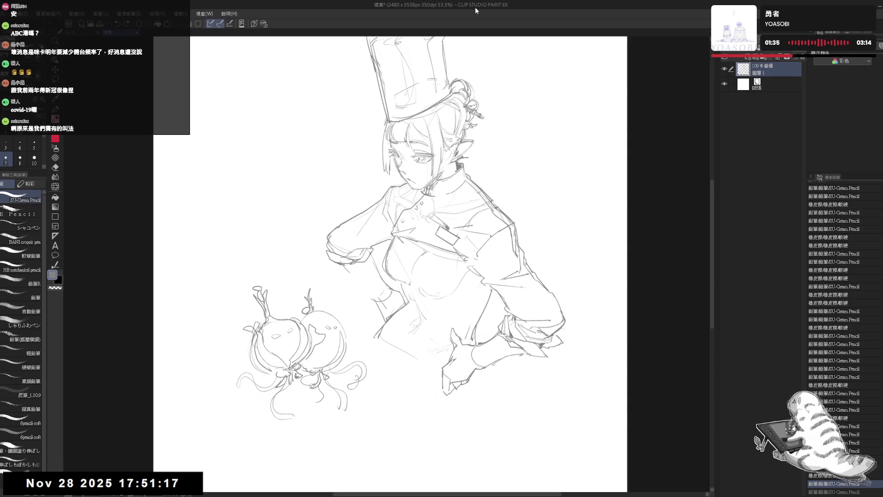
Draw, redo and darken the line running down the chef's left sleeve
{"action": "key", "text": "e"}
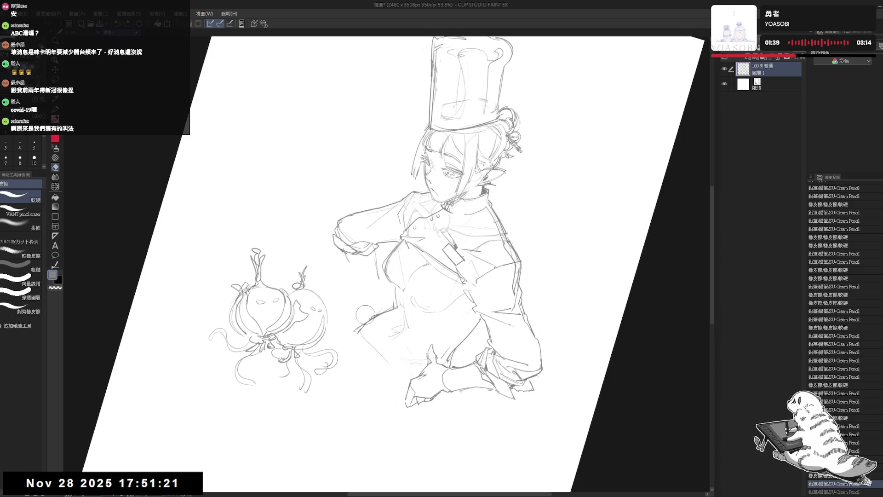
{"action": "key", "text": "p"}
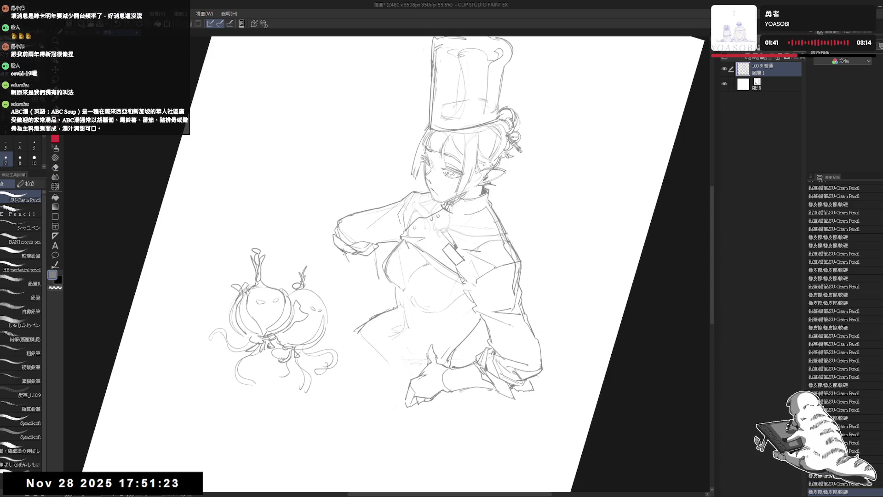
{"action": "left_click_drag", "start_coordinate": [350, 269], "coordinate": [363, 308]}
{"action": "key", "text": "ctrl+z"}
{"action": "left_click_drag", "start_coordinate": [348, 261], "coordinate": [367, 313]}
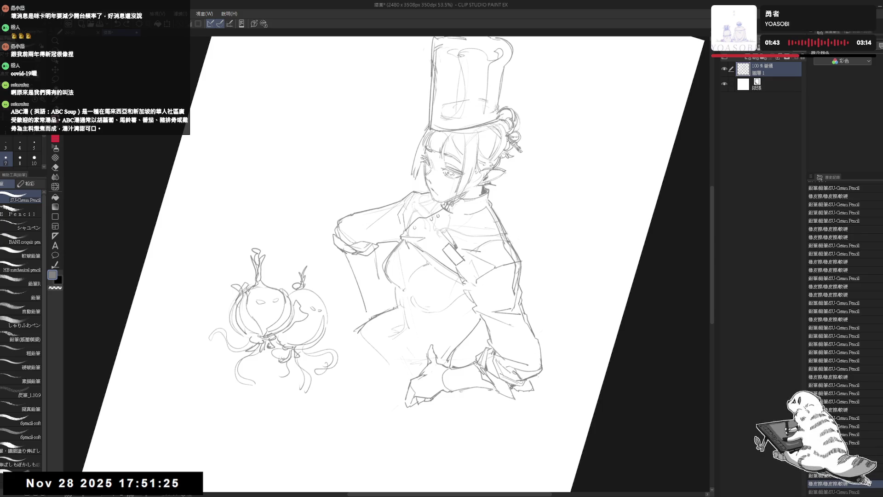
{"action": "left_click_drag", "start_coordinate": [354, 276], "coordinate": [363, 308]}
Try short strokes beside the sleeve, undoing the attempts and erasing part of the sleeve line
{"action": "key", "text": "e"}
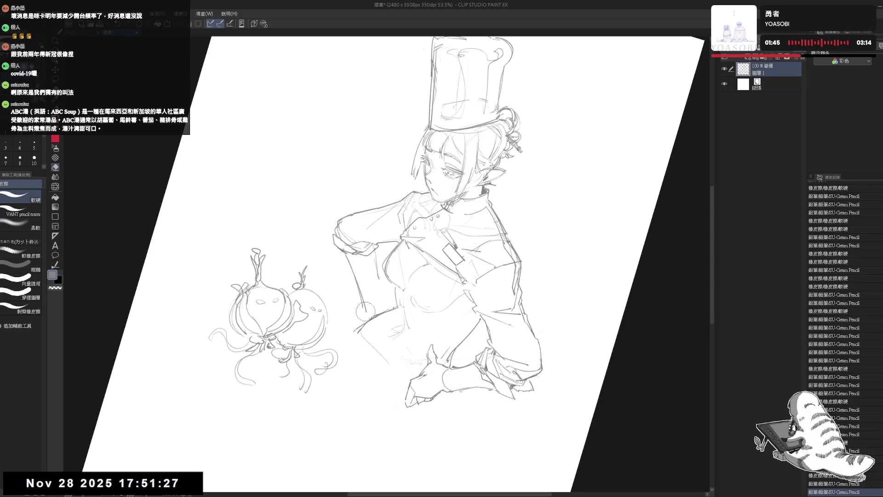
{"action": "key", "text": "p"}
{"action": "left_click_drag", "start_coordinate": [375, 252], "coordinate": [380, 297]}
{"action": "key", "text": "ctrl+z"}
{"action": "left_click_drag", "start_coordinate": [375, 254], "coordinate": [376, 290]}
{"action": "key", "text": "ctrl+z"}
{"action": "key", "text": "ctrl+z"}
{"action": "left_click_drag", "start_coordinate": [373, 253], "coordinate": [381, 299]}
Add short pencil strokes on the upper left sleeve, undoing the last one
{"action": "key", "text": "e"}
{"action": "key", "text": "p"}
{"action": "key", "text": "ctrl+0"}
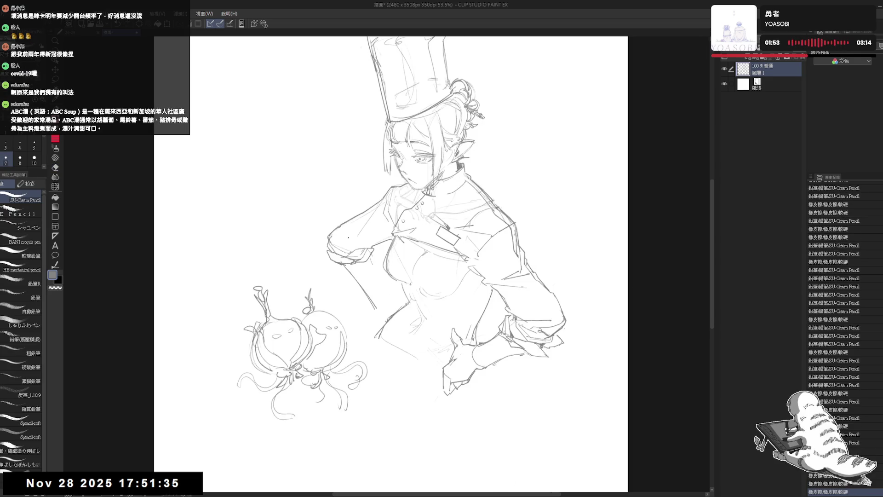
{"action": "left_click_drag", "start_coordinate": [347, 235], "coordinate": [366, 246]}
{"action": "key", "text": "e"}
{"action": "key", "text": "p"}
{"action": "left_click", "coordinate": [341, 231]}
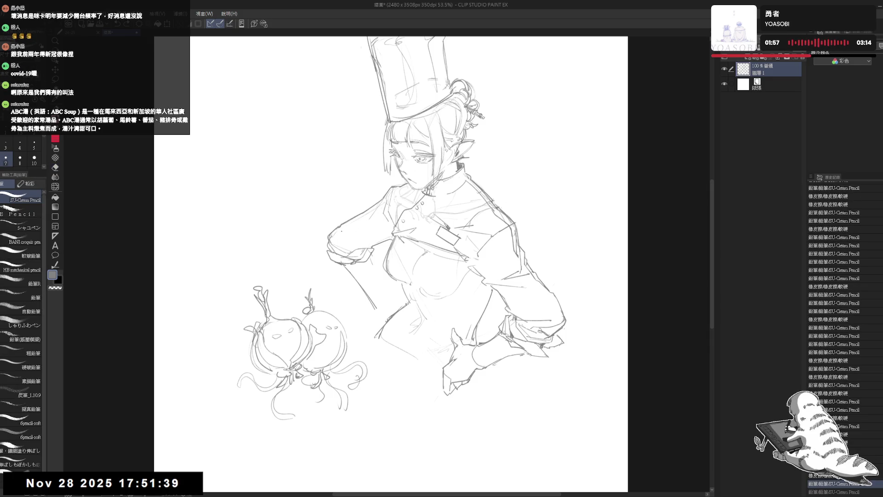
{"action": "left_click_drag", "start_coordinate": [347, 235], "coordinate": [370, 246]}
{"action": "key", "text": "ctrl+z"}
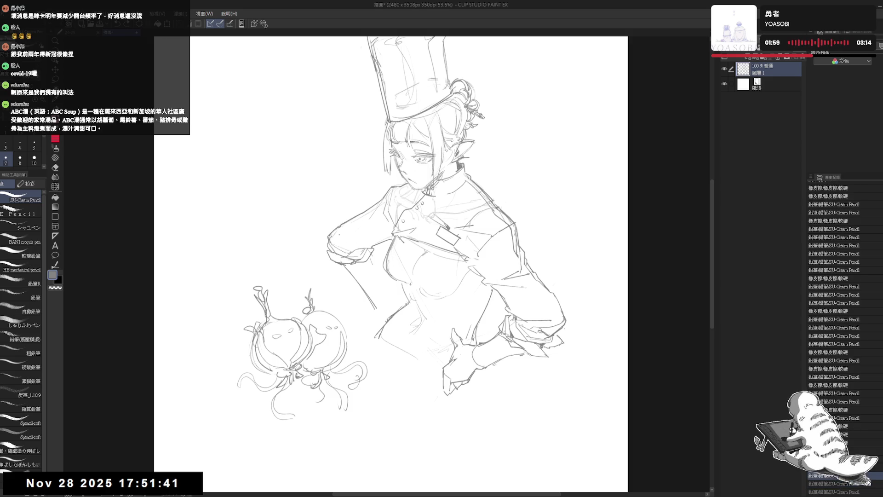
Touch up the small lines of the arm resting on her hip, checking in a mirrored view
{"action": "key", "text": "h"}
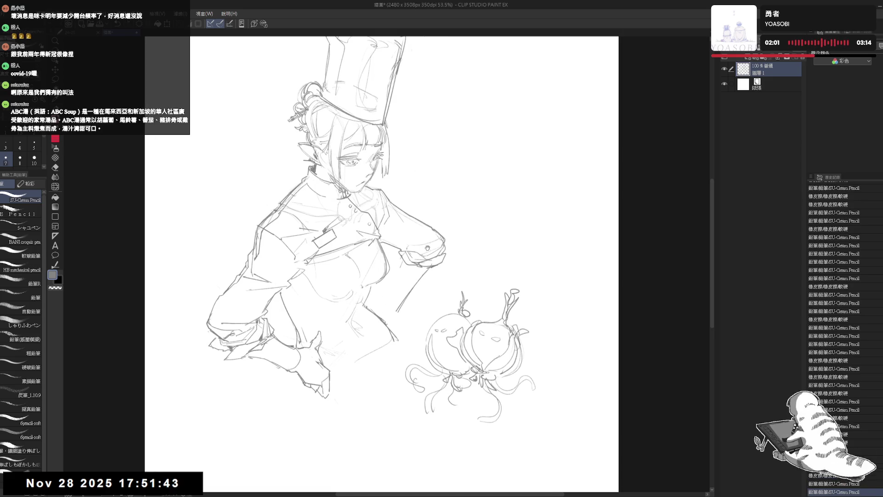
{"action": "left_click_drag", "start_coordinate": [390, 205], "coordinate": [410, 245]}
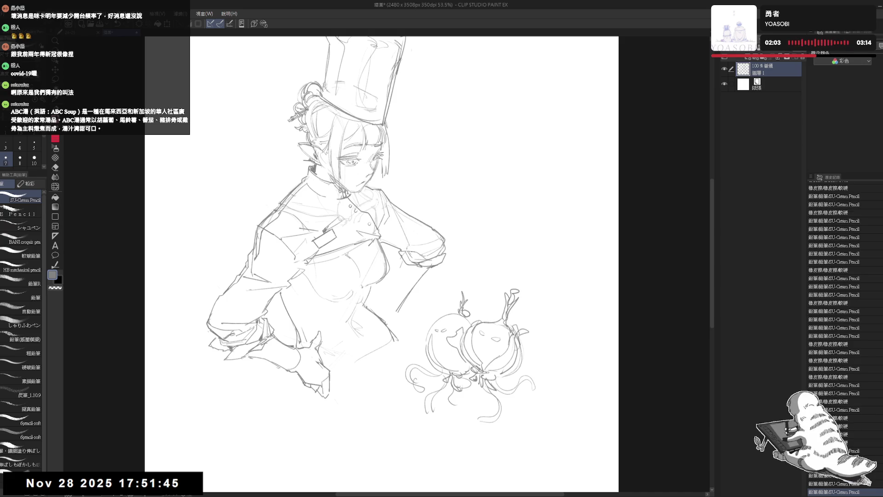
{"action": "key", "text": "ctrl+z"}
{"action": "left_click_drag", "start_coordinate": [392, 210], "coordinate": [412, 242]}
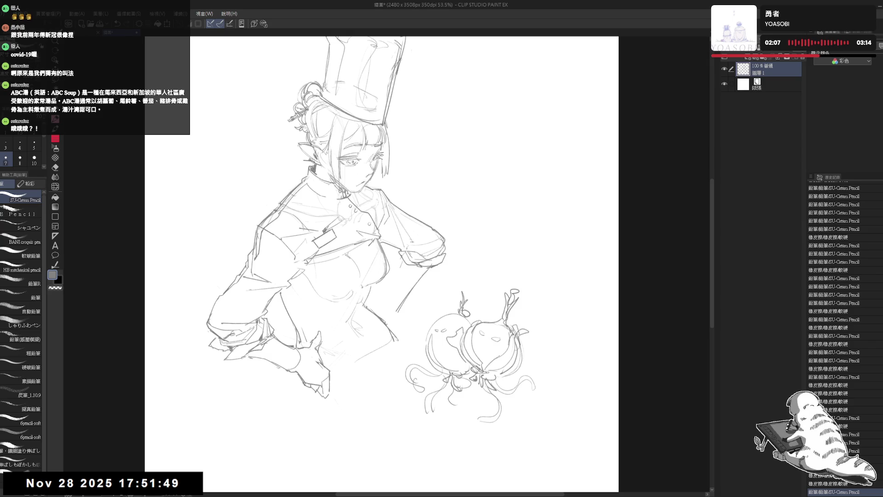
{"action": "left_click_drag", "start_coordinate": [406, 209], "coordinate": [421, 232]}
{"action": "key", "text": "ctrl+minus"}
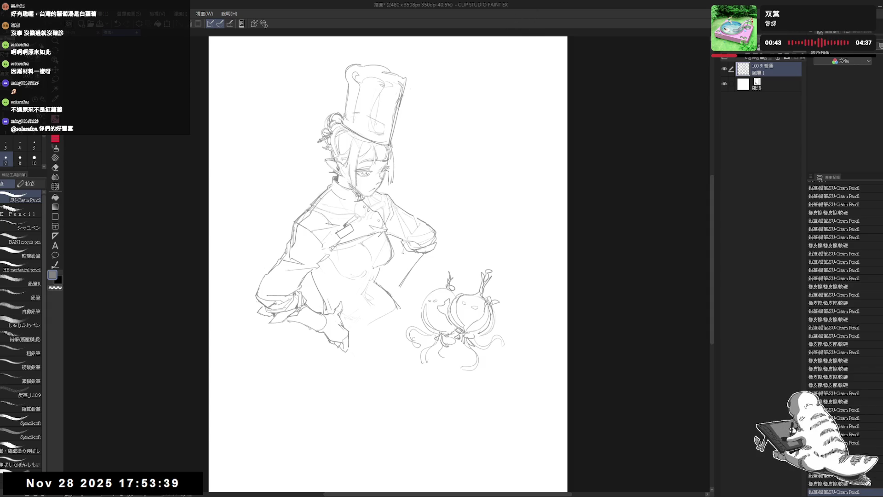
Erase a stray line near the hand and draw new lines for the hand on her hip
{"action": "key", "text": "e"}
{"action": "left_click_drag", "start_coordinate": [396, 251], "coordinate": [404, 260]}
{"action": "key", "text": "p"}
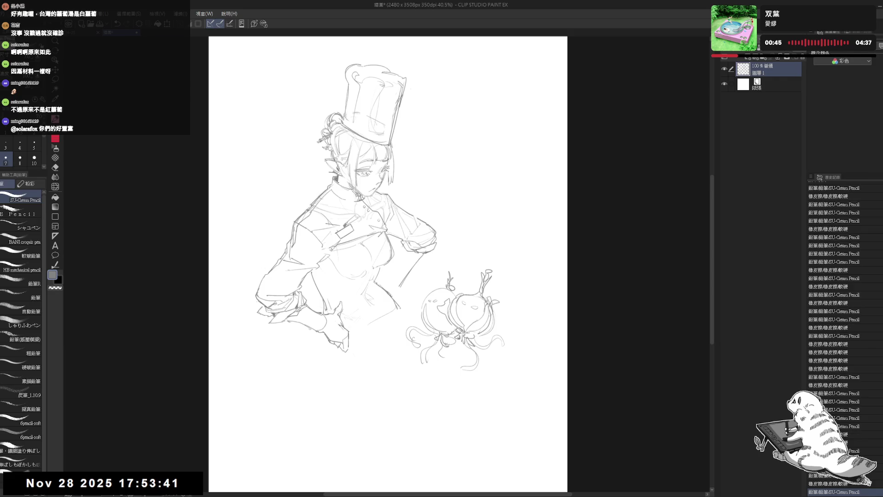
{"action": "key", "text": "e"}
{"action": "key", "text": "p"}
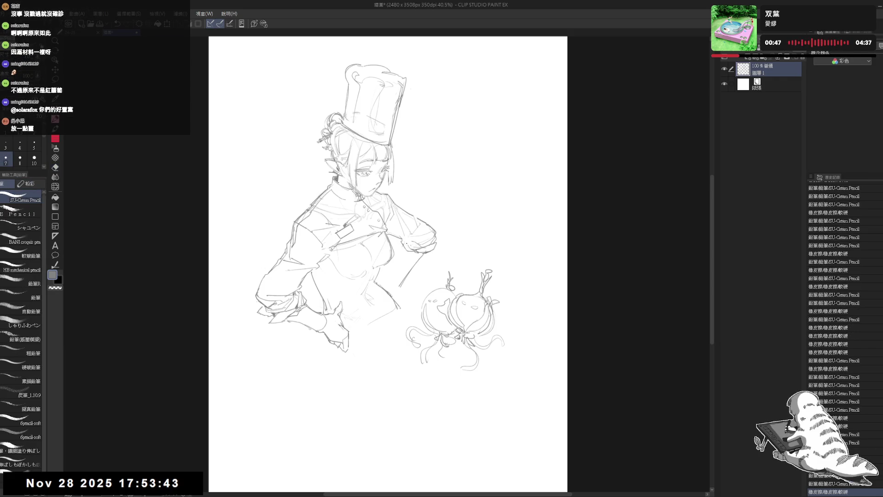
{"action": "mouse_move", "coordinate": [407, 239]}
{"action": "left_mouse_down"}
{"action": "mouse_move", "coordinate": [425, 245]}
{"action": "mouse_move", "coordinate": [398, 263]}
{"action": "mouse_move", "coordinate": [398, 281]}
{"action": "left_mouse_up"}
{"action": "key", "text": "h"}
{"action": "key", "text": "h"}
Erase part of the chest and arm lines, then redraw the hand's edge and a short stroke beside it
{"action": "key", "text": "e"}
{"action": "left_click_drag", "start_coordinate": [424, 252], "coordinate": [398, 283]}
{"action": "key", "text": "p"}
{"action": "mouse_move", "coordinate": [422, 253]}
{"action": "left_mouse_down"}
{"action": "mouse_move", "coordinate": [403, 278]}
{"action": "mouse_move", "coordinate": [422, 268]}
{"action": "left_mouse_up"}
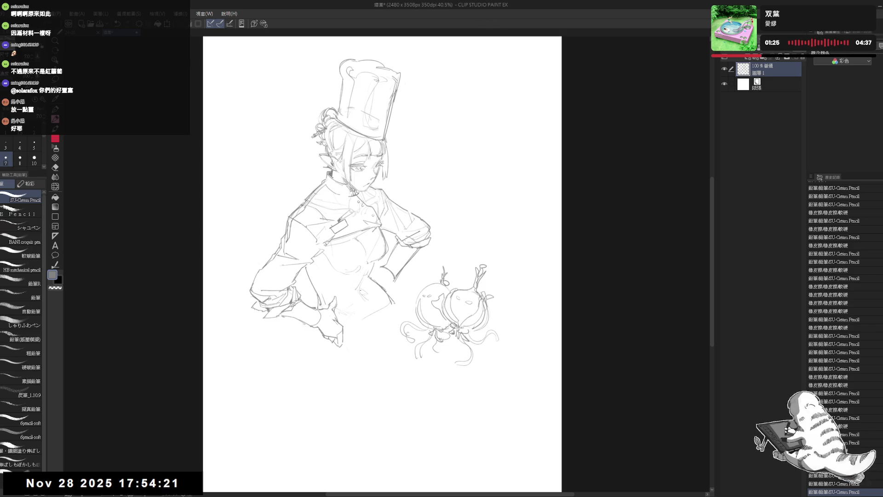
{"action": "left_click_drag", "start_coordinate": [383, 268], "coordinate": [393, 280]}
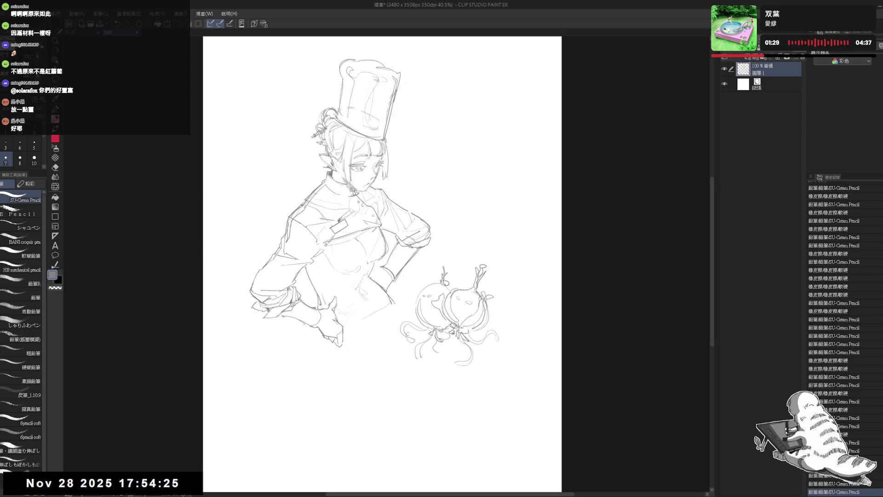
Erase small stray marks near the hand, with the canvas view tilted about 10 degrees
{"action": "scroll", "coordinate": [382, 262], "scroll_direction": "up", "scroll_amount": 2}
{"action": "key", "text": "e"}
{"action": "left_click_drag", "start_coordinate": [372, 261], "coordinate": [384, 276]}
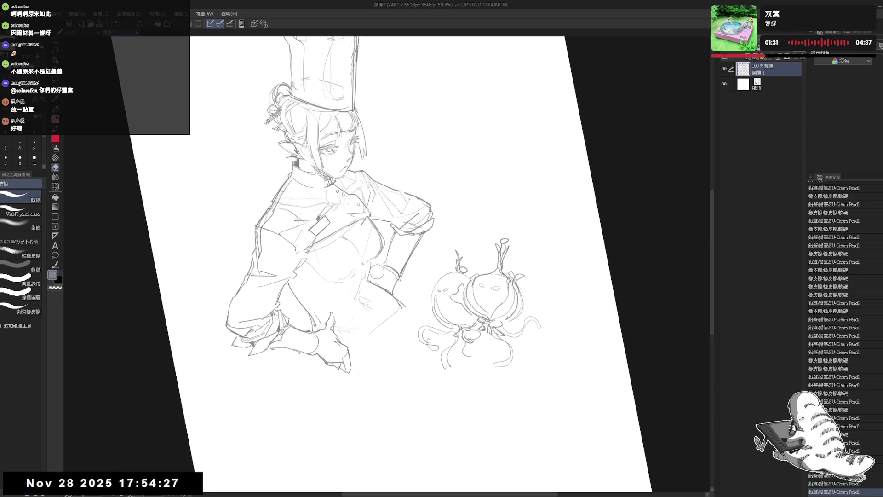
{"action": "key", "text": "p"}
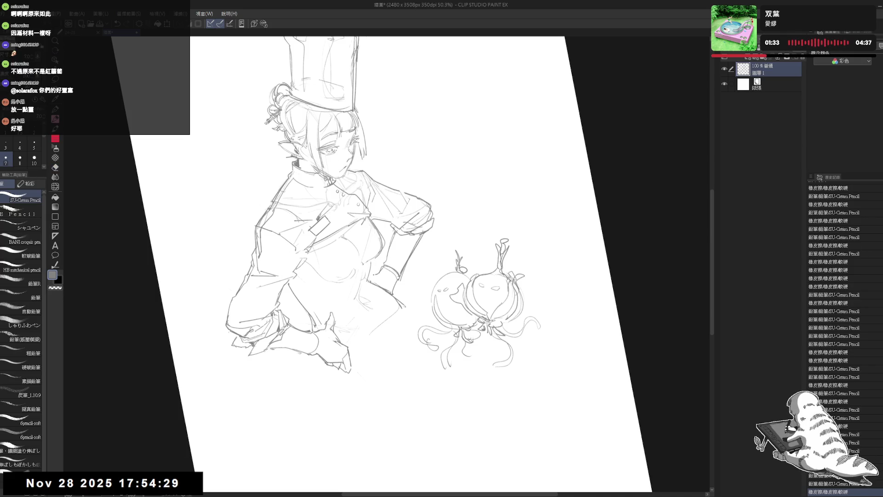
{"action": "key", "text": "r"}
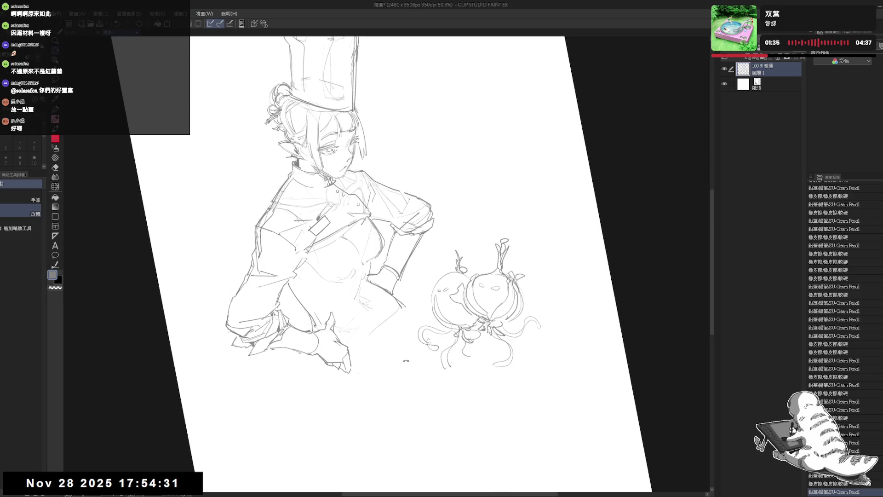
{"action": "left_click_drag", "start_coordinate": [345, 377], "coordinate": [366, 365]}
{"action": "key", "text": "e"}
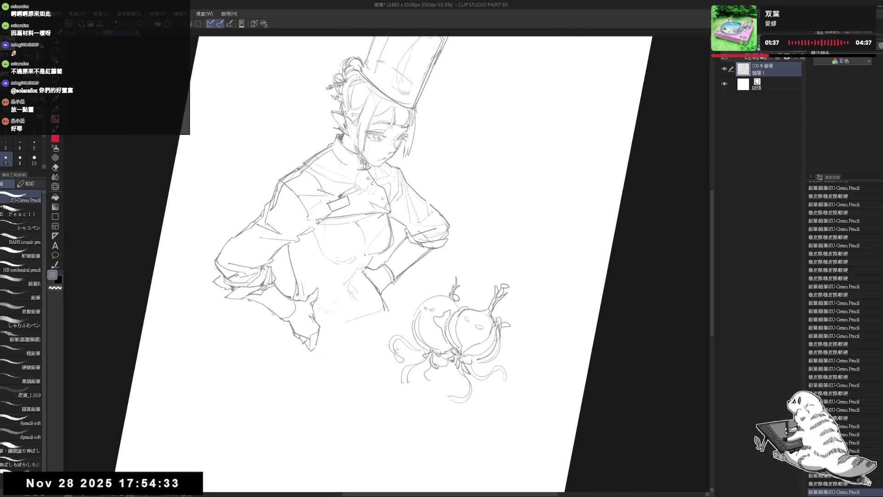
{"action": "left_click", "coordinate": [364, 267]}
{"action": "key", "text": "p"}
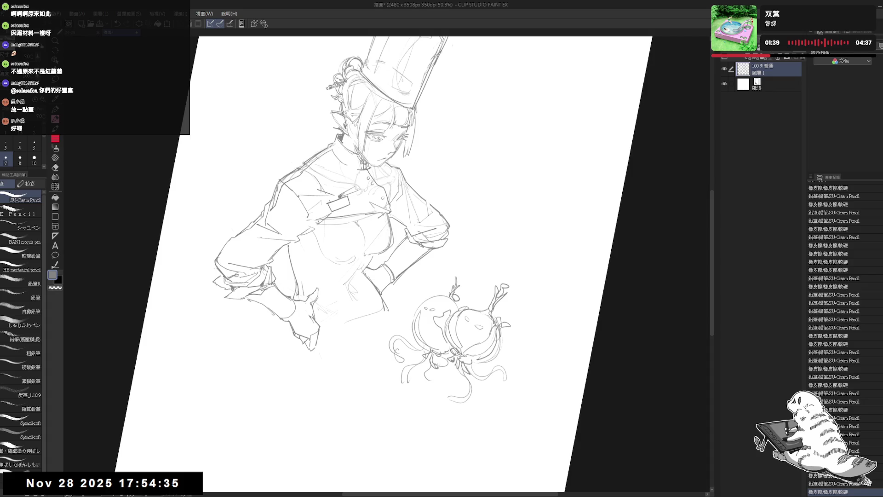
Add two short pencil strokes on the jacket front in a mirrored, rotated view
{"action": "key", "text": "ctrl+@"}
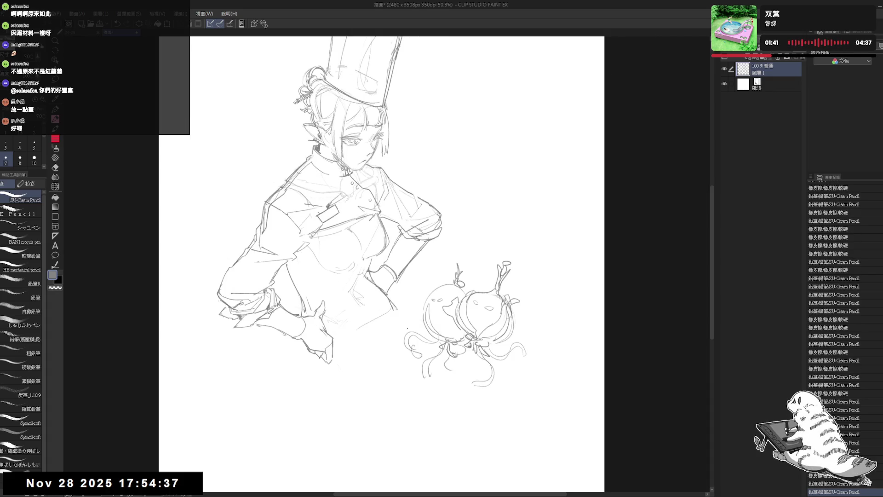
{"action": "key", "text": "h"}
{"action": "left_click_drag", "start_coordinate": [423, 279], "coordinate": [406, 312]}
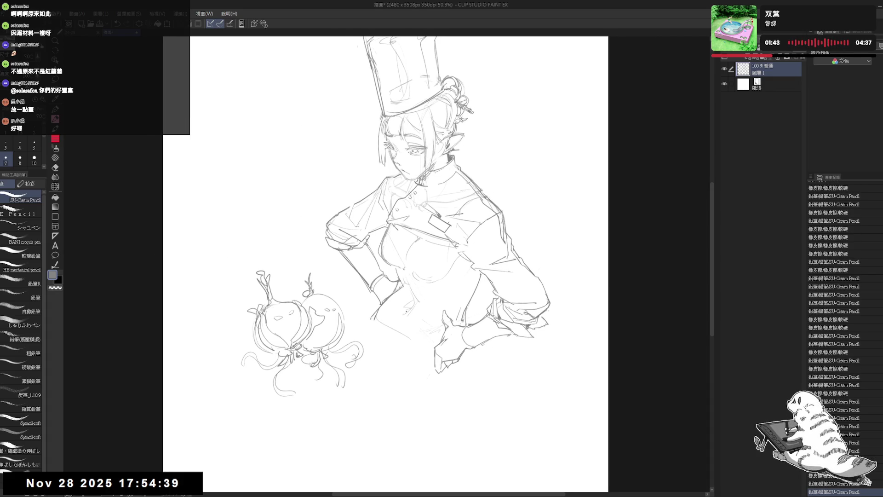
{"action": "mouse_move", "coordinate": [415, 269]}
{"action": "left_mouse_down"}
{"action": "mouse_move", "coordinate": [383, 250]}
{"action": "mouse_move", "coordinate": [442, 244]}
{"action": "mouse_move", "coordinate": [443, 276]}
{"action": "left_mouse_up"}
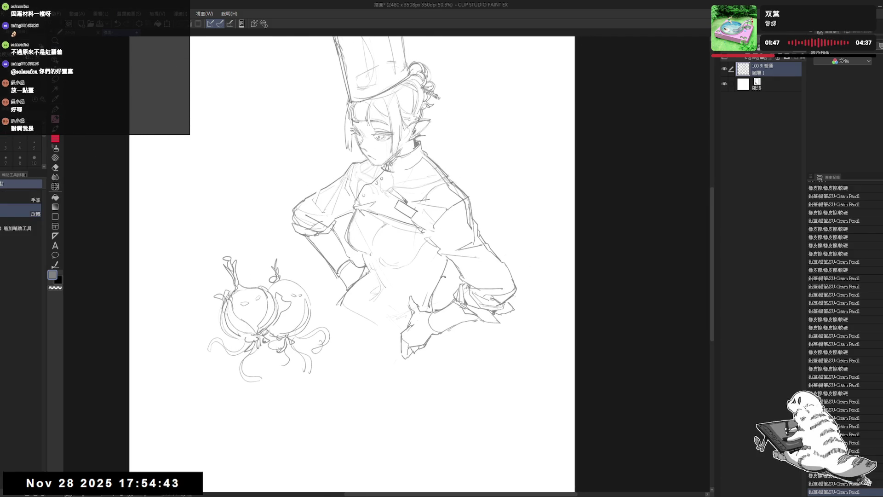
{"action": "key", "text": "p"}
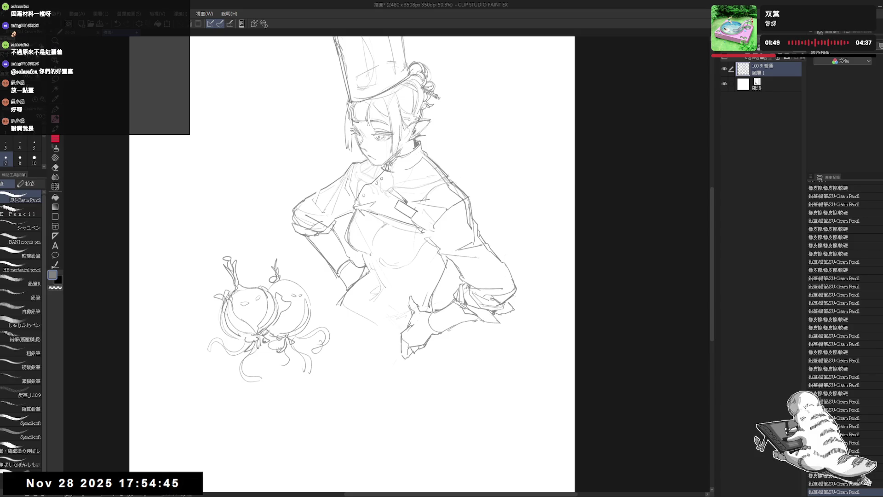
{"action": "left_click_drag", "start_coordinate": [437, 249], "coordinate": [446, 267]}
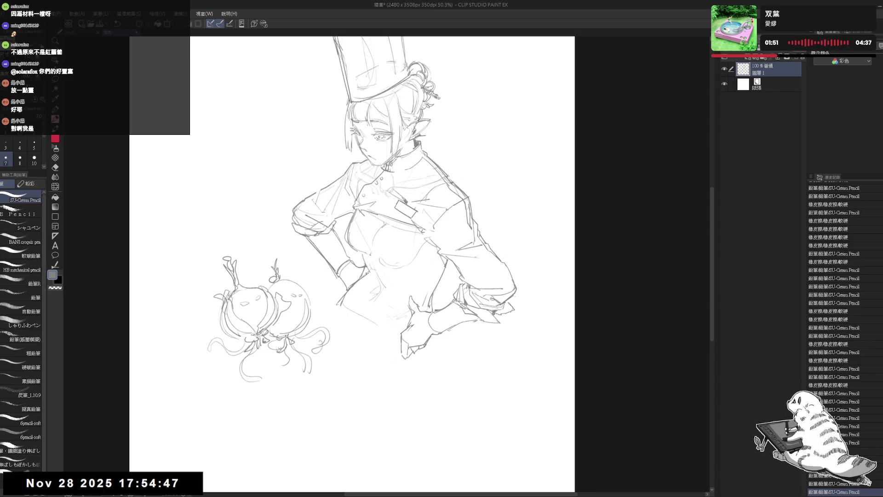
{"action": "left_click_drag", "start_coordinate": [428, 223], "coordinate": [435, 230]}
Erase stray marks on the jacket front and draw a short vertical line there
{"action": "key", "text": "h"}
{"action": "key", "text": "h"}
{"action": "key", "text": "minus"}
{"action": "key", "text": "minus"}
{"action": "key", "text": "minus"}
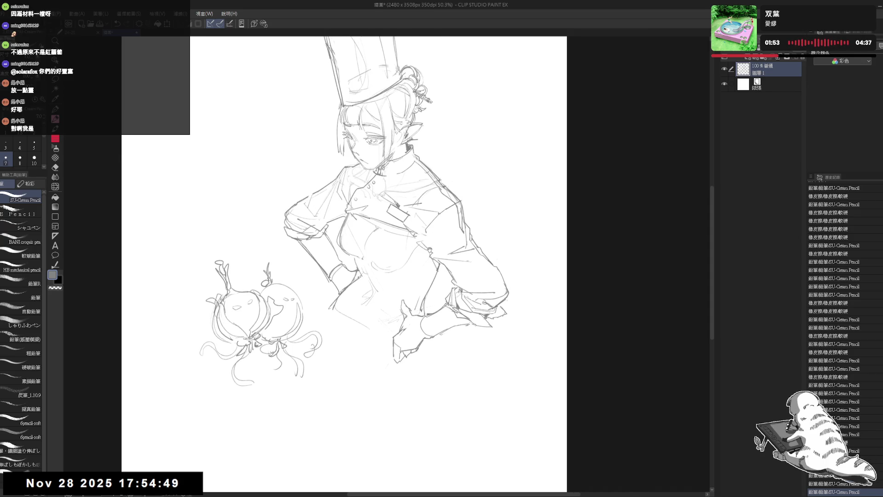
{"action": "key", "text": "e"}
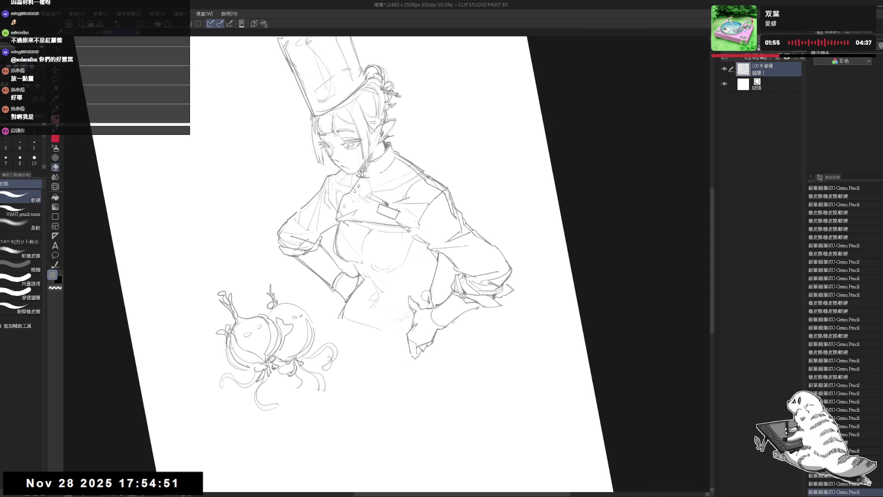
{"action": "left_click_drag", "start_coordinate": [442, 275], "coordinate": [430, 287]}
{"action": "key", "text": "p"}
{"action": "mouse_move", "coordinate": [436, 254]}
{"action": "left_mouse_down"}
{"action": "mouse_move", "coordinate": [428, 292]}
{"action": "mouse_move", "coordinate": [435, 276]}
{"action": "left_mouse_up"}
{"action": "key", "text": "e"}
{"action": "key", "text": "p"}
Sketch a line near the left arm in an upright view, then undo it
{"action": "key", "text": "ctrl+0"}
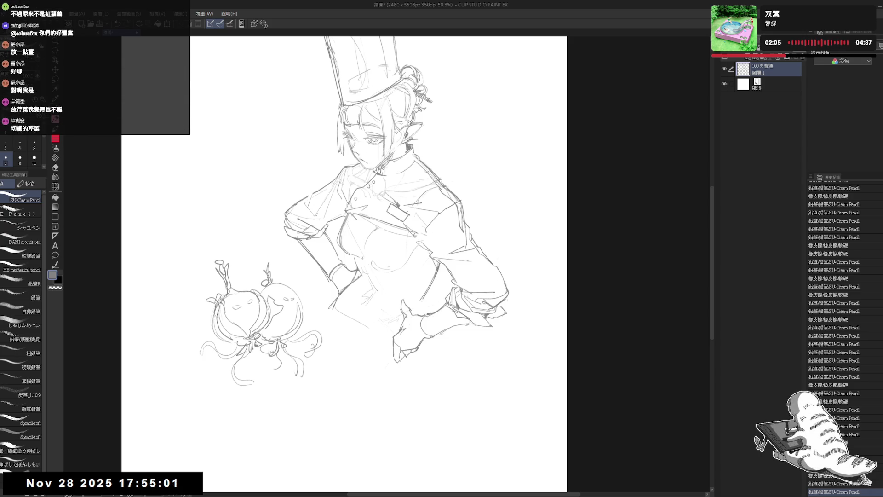
{"action": "mouse_move", "coordinate": [341, 220]}
{"action": "left_mouse_down"}
{"action": "mouse_move", "coordinate": [345, 253]}
{"action": "mouse_move", "coordinate": [351, 244]}
{"action": "left_mouse_up"}
{"action": "key", "text": "ctrl+z"}
{"action": "key", "text": "e"}
{"action": "key", "text": "r"}
{"action": "key", "text": "p"}
{"action": "key", "text": "e"}
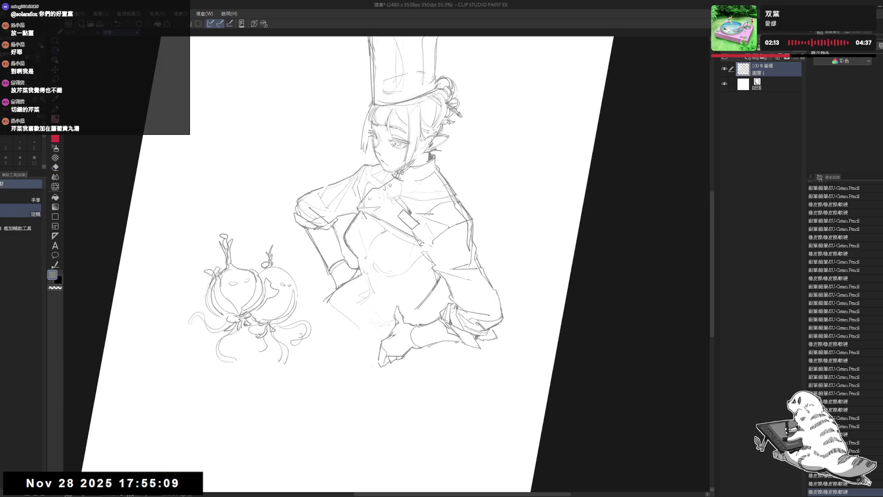
{"action": "key", "text": "p"}
Draw light lines down the jacket's left side, undoing one and erasing part of the edge
{"action": "left_click_drag", "start_coordinate": [360, 212], "coordinate": [360, 251]}
{"action": "left_click_drag", "start_coordinate": [358, 220], "coordinate": [358, 263]}
{"action": "key", "text": "ctrl+z"}
{"action": "key", "text": "e"}
{"action": "left_click_drag", "start_coordinate": [374, 215], "coordinate": [382, 227]}
{"action": "key", "text": "r"}
{"action": "left_click_drag", "start_coordinate": [373, 257], "coordinate": [368, 306]}
Erase a small mark on the jacket's left side and add a short pencil stroke there
{"action": "key", "text": "p"}
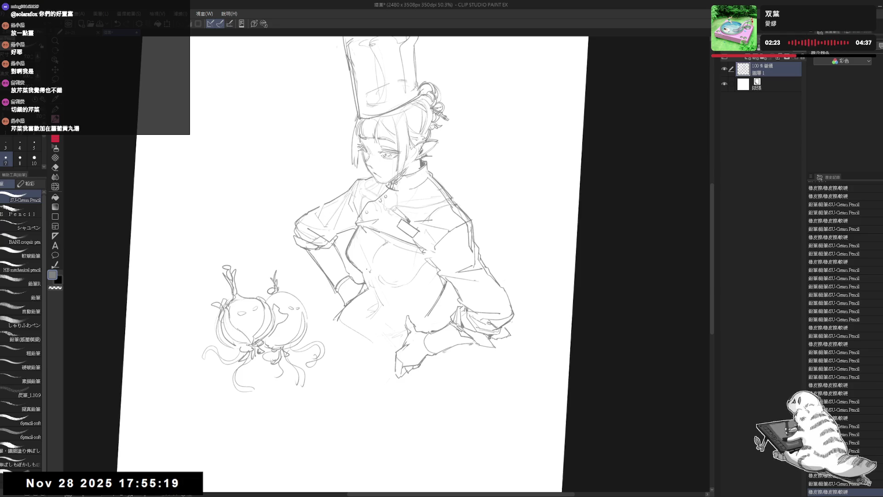
{"action": "key", "text": "e"}
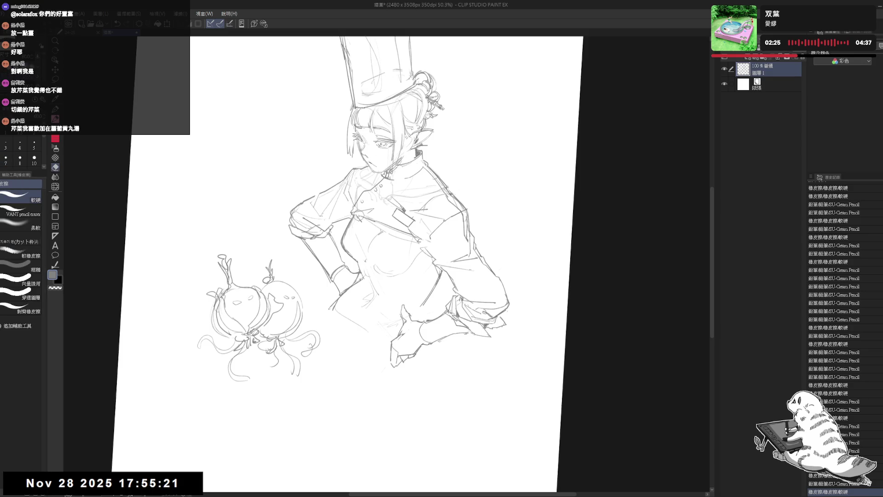
{"action": "mouse_move", "coordinate": [352, 224]}
{"action": "left_mouse_down"}
{"action": "mouse_move", "coordinate": [361, 227]}
{"action": "mouse_move", "coordinate": [356, 217]}
{"action": "left_mouse_up"}
{"action": "key", "text": "p"}
{"action": "key", "text": "e"}
{"action": "key", "text": "p"}
{"action": "key", "text": "e"}
{"action": "key", "text": "p"}
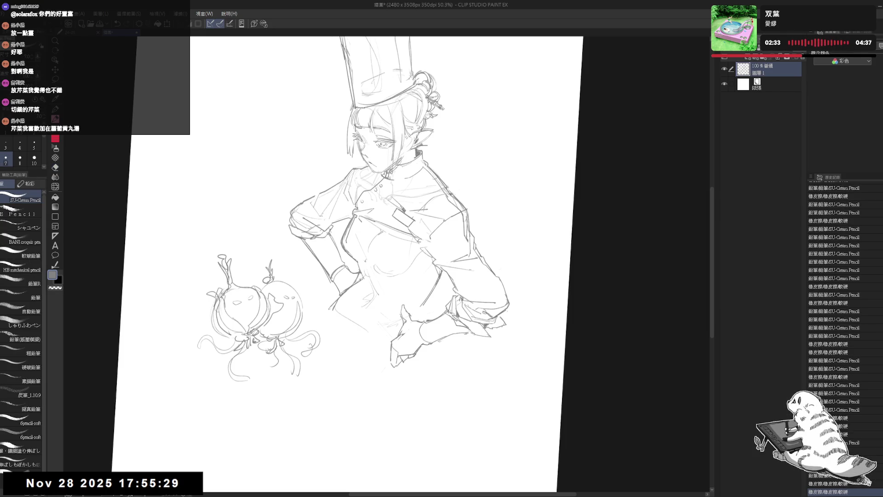
{"action": "left_click_drag", "start_coordinate": [347, 243], "coordinate": [355, 256]}
Erase a long stray line across the lower jacket, checking in flipped and tilted views
{"action": "key", "text": "h"}
{"action": "key", "text": "h"}
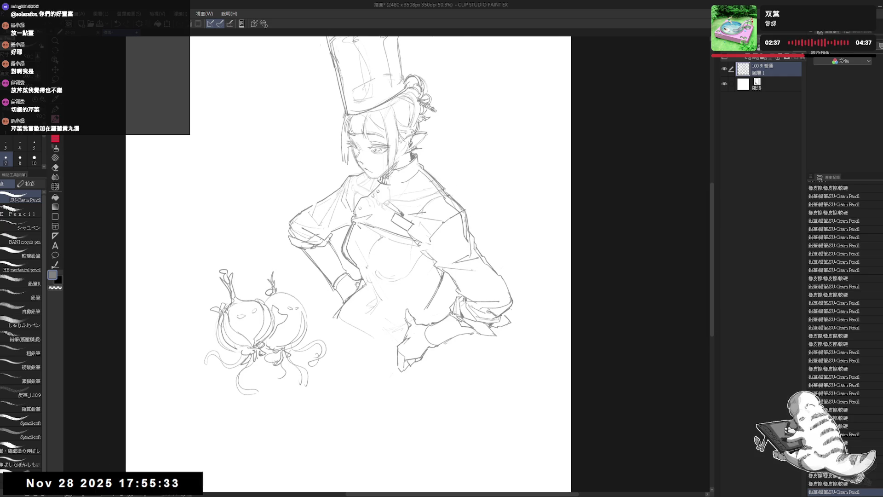
{"action": "mouse_move", "coordinate": [344, 254]}
{"action": "left_mouse_down"}
{"action": "mouse_move", "coordinate": [366, 247]}
{"action": "mouse_move", "coordinate": [360, 263]}
{"action": "mouse_move", "coordinate": [361, 250]}
{"action": "left_mouse_up"}
{"action": "key", "text": "e"}
{"action": "key", "text": "p"}
{"action": "key", "text": "ctrl+0"}
{"action": "key", "text": "h"}
{"action": "key", "text": "h"}
{"action": "key", "text": "e"}
{"action": "key", "text": "minus"}
{"action": "mouse_move", "coordinate": [368, 276]}
{"action": "left_mouse_down"}
{"action": "mouse_move", "coordinate": [365, 269]}
{"action": "mouse_move", "coordinate": [375, 297]}
{"action": "mouse_move", "coordinate": [391, 287]}
{"action": "mouse_move", "coordinate": [435, 304]}
{"action": "left_mouse_up"}
Draw a small button mark on the lower front of the jacket
{"action": "key", "text": "shift+space"}
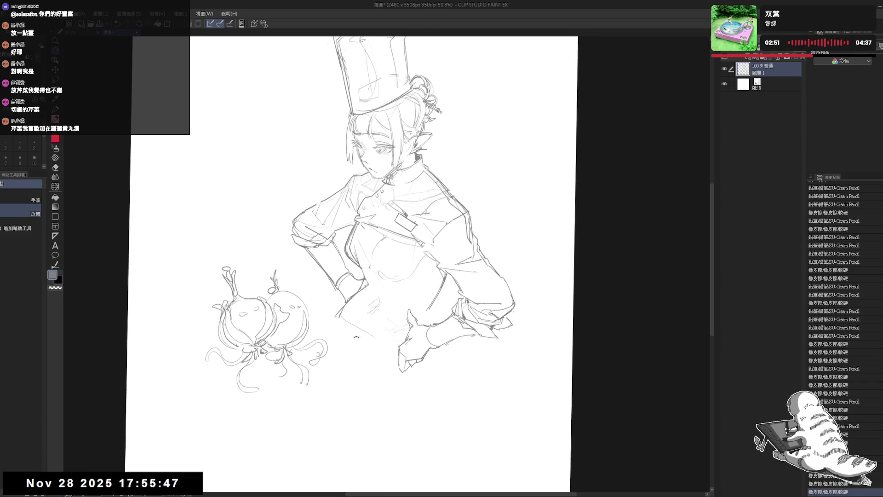
{"action": "key", "text": "p"}
{"action": "left_click", "coordinate": [379, 293]}
{"action": "left_click_drag", "start_coordinate": [378, 293], "coordinate": [368, 290]}
{"action": "scroll", "coordinate": [354, 233], "scroll_direction": "down", "scroll_amount": 2}
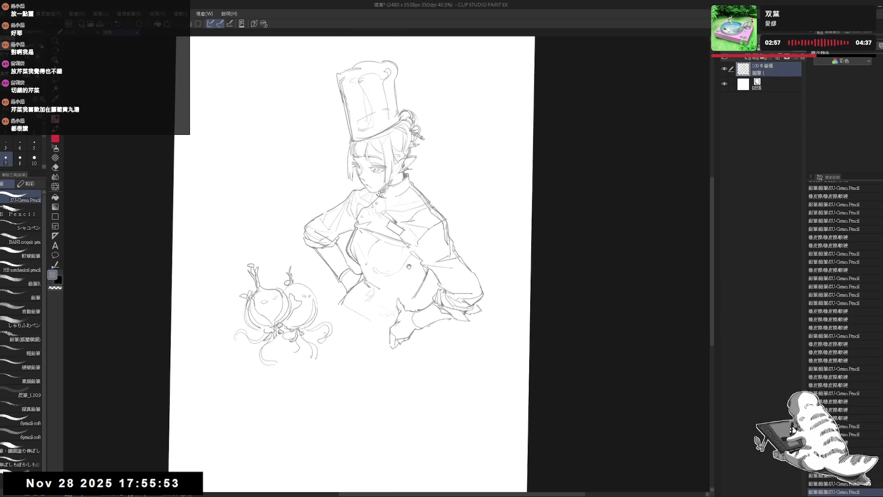
Erase and redraw the sketch lines on the chef jacket's chest
{"action": "scroll", "coordinate": [409, 267], "scroll_direction": "up", "scroll_amount": 2}
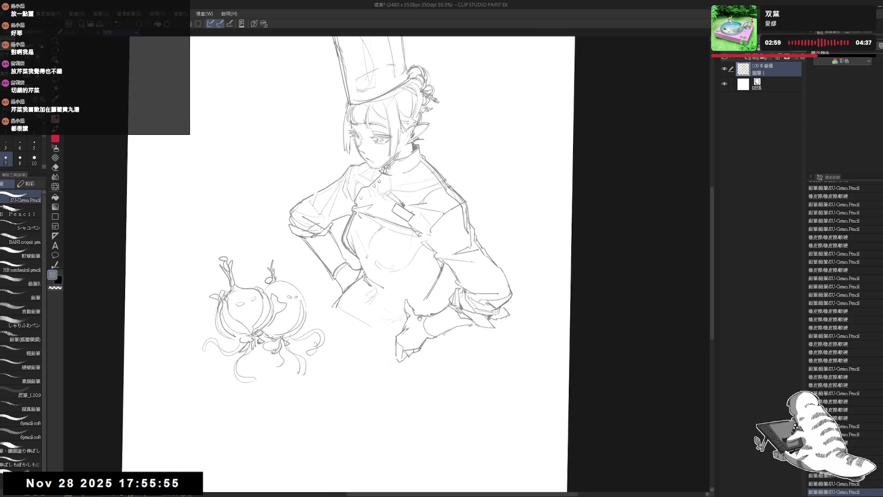
{"action": "left_click_drag", "start_coordinate": [432, 344], "coordinate": [429, 338]}
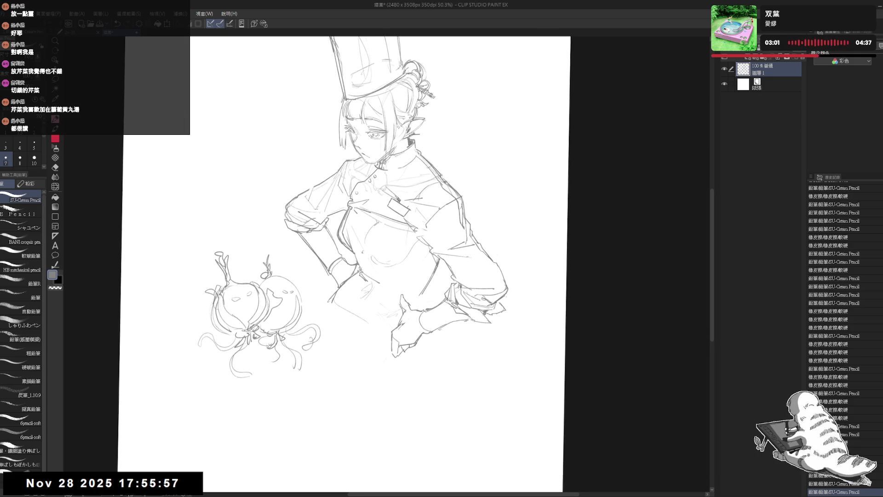
{"action": "left_click", "coordinate": [423, 317]}
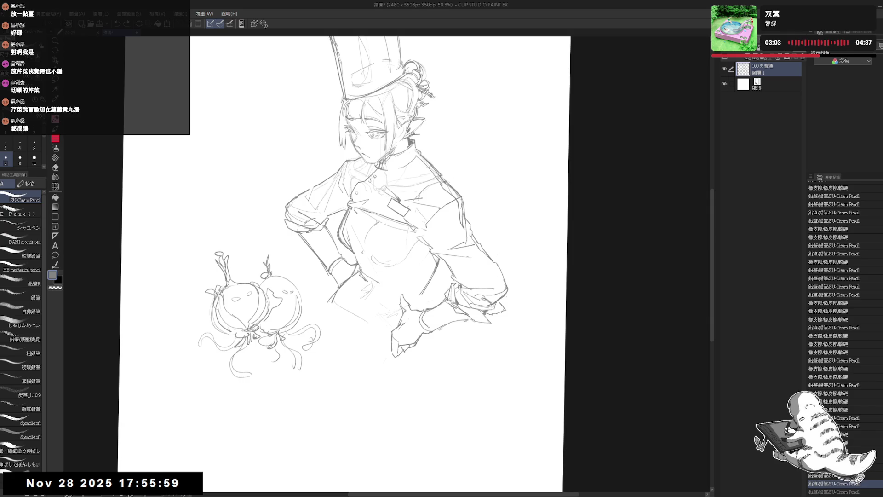
{"action": "left_click_drag", "start_coordinate": [430, 320], "coordinate": [440, 331]}
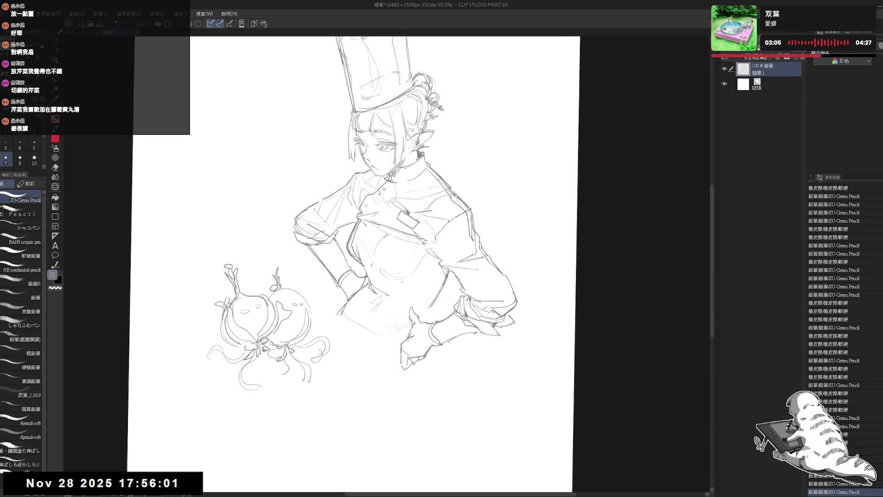
{"action": "mouse_move", "coordinate": [389, 265]}
{"action": "left_mouse_down"}
{"action": "mouse_move", "coordinate": [391, 279]}
{"action": "mouse_move", "coordinate": [375, 246]}
{"action": "mouse_move", "coordinate": [400, 274]}
{"action": "mouse_move", "coordinate": [421, 262]}
{"action": "mouse_move", "coordinate": [417, 278]}
{"action": "left_mouse_up"}
{"action": "key", "text": "e"}
{"action": "key", "text": "p"}
{"action": "key", "text": "e"}
{"action": "key", "text": "e"}
{"action": "key", "text": "e"}
{"action": "key", "text": "e"}
{"action": "key", "text": "e"}
{"action": "key", "text": "e"}
{"action": "key", "text": "e"}
{"action": "key", "text": "e"}
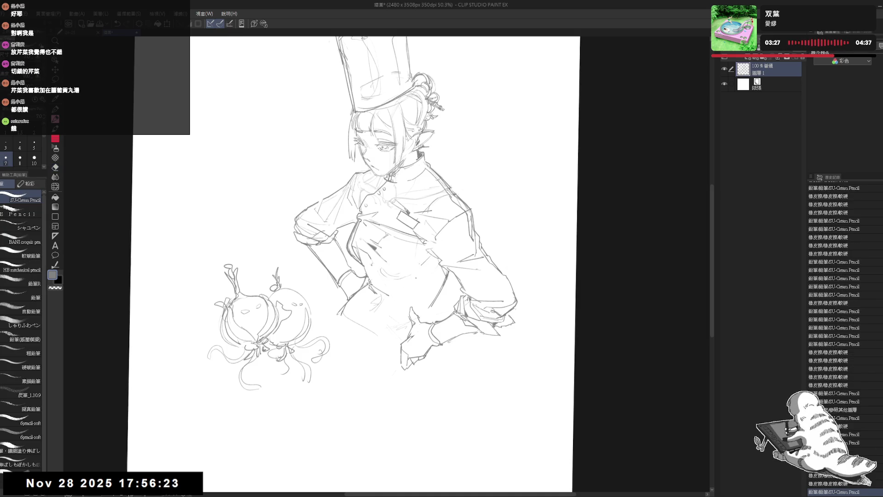
Try filling small chest areas with dark tone, then undo the fills
{"action": "left_click_drag", "start_coordinate": [391, 341], "coordinate": [391, 342]}
{"action": "key", "text": "ctrl+z"}
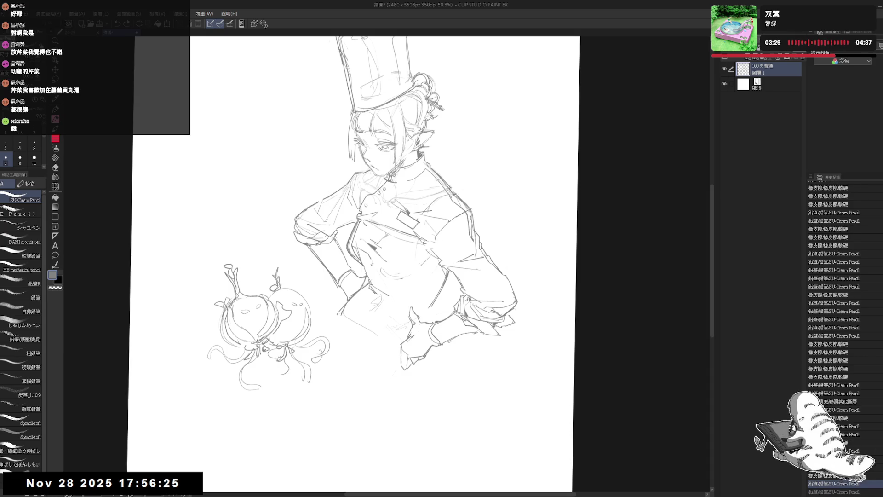
{"action": "left_click_drag", "start_coordinate": [386, 277], "coordinate": [407, 283]}
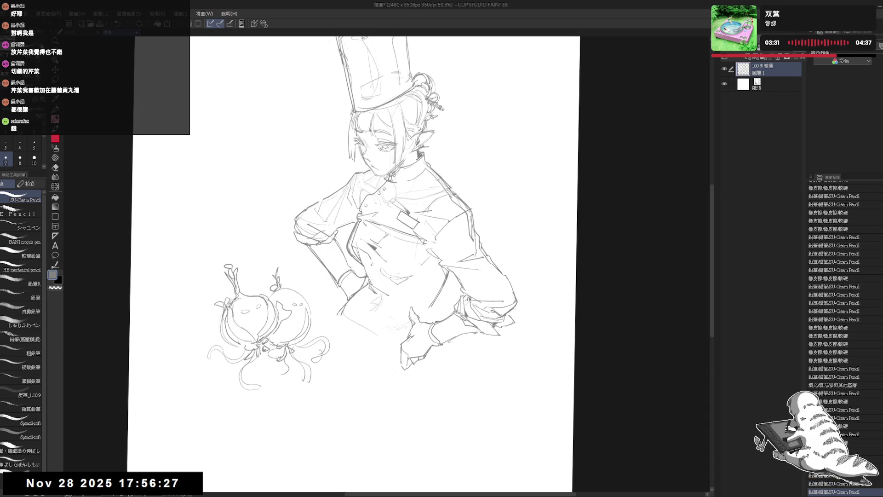
{"action": "key", "text": "g"}
{"action": "left_click", "coordinate": [390, 312]}
{"action": "left_click", "coordinate": [391, 277]}
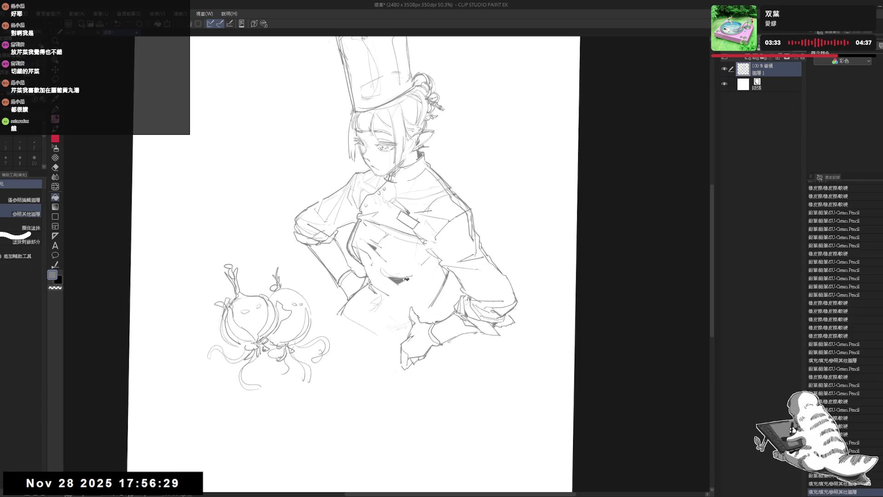
{"action": "key", "text": "p"}
{"action": "left_click_drag", "start_coordinate": [391, 278], "coordinate": [394, 280]}
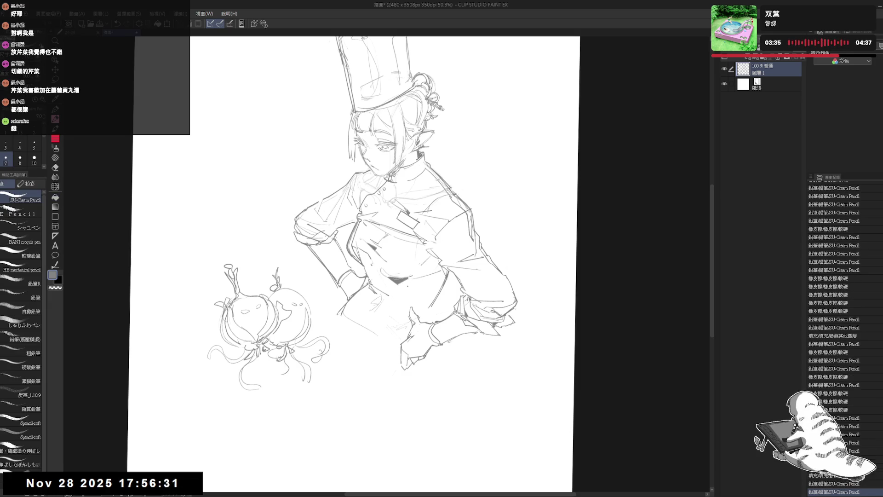
{"action": "key", "text": "ctrl+z"}
{"action": "key", "text": "ctrl+z"}
{"action": "key", "text": "ctrl+z"}
Sketch faint lines across the chest, straighten the view, and start shrinking the whole drawing
{"action": "left_click_drag", "start_coordinate": [404, 274], "coordinate": [418, 279]}
{"action": "left_click_drag", "start_coordinate": [416, 276], "coordinate": [441, 282]}
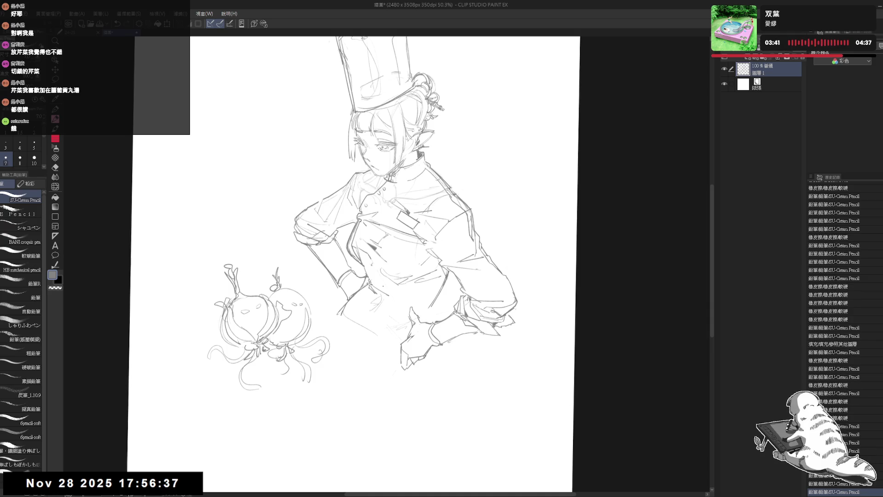
{"action": "left_click", "coordinate": [399, 296]}
{"action": "key", "text": "ctrl+z"}
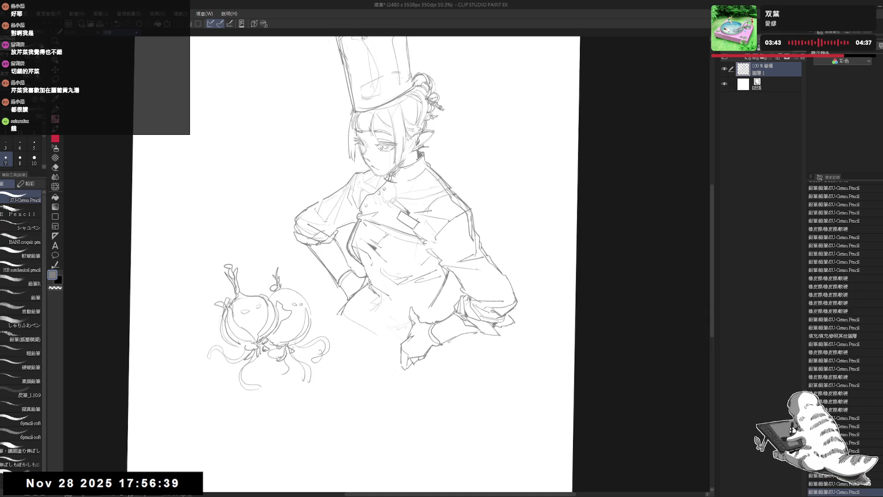
{"action": "left_click_drag", "start_coordinate": [414, 230], "coordinate": [423, 207]}
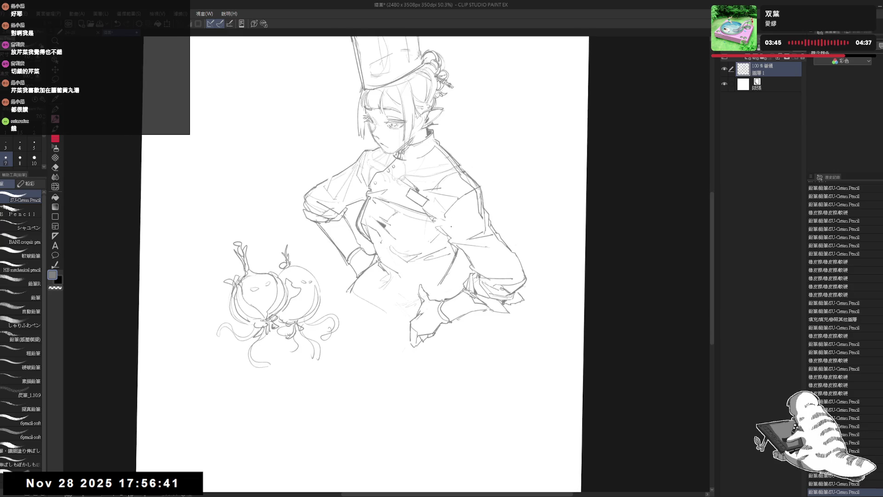
{"action": "scroll", "coordinate": [386, 230], "scroll_direction": "down", "scroll_amount": 2}
{"action": "key", "text": "ctrl+@"}
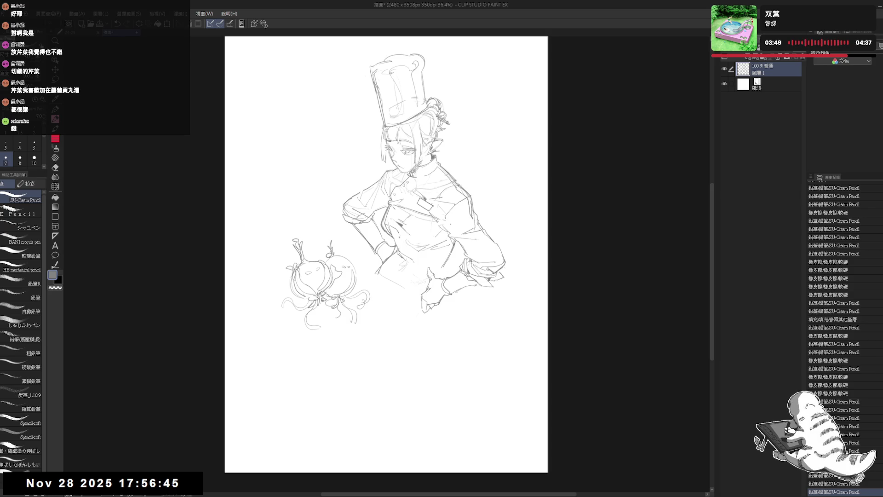
{"action": "scroll", "coordinate": [445, 151], "scroll_direction": "up", "scroll_amount": 2}
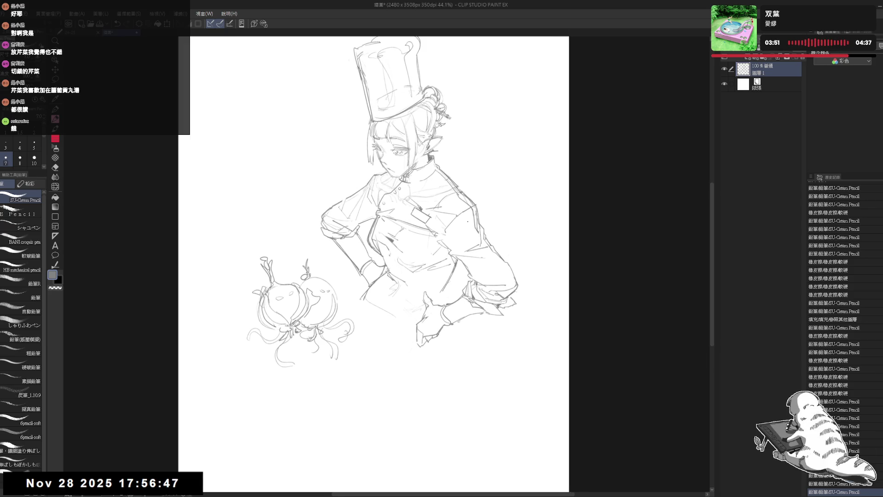
{"action": "left_click_drag", "start_coordinate": [446, 270], "coordinate": [451, 277]}
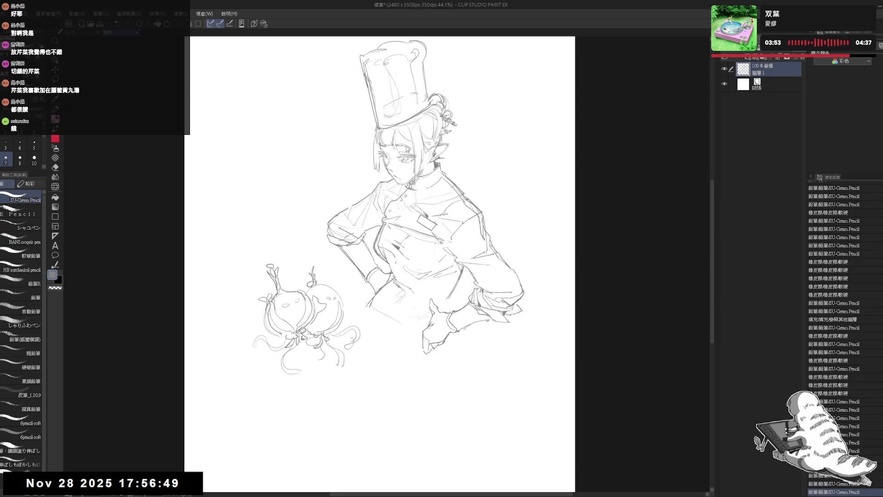
{"action": "key", "text": "ctrl+t"}
{"action": "left_click_drag", "start_coordinate": [386, 372], "coordinate": [388, 359]}
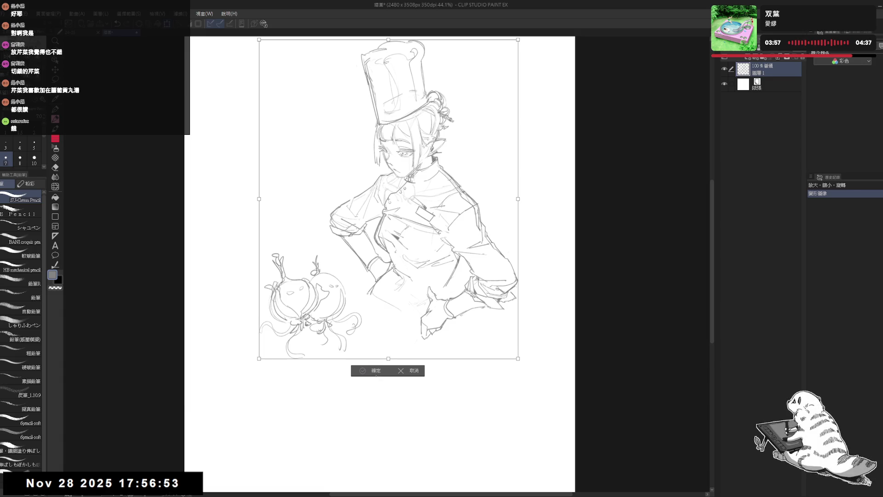
Confirm the rescale, then erase and retouch the lines on the hand
{"action": "left_click", "coordinate": [375, 373]}
{"action": "key", "text": "e"}
{"action": "left_click_drag", "start_coordinate": [437, 289], "coordinate": [419, 297]}
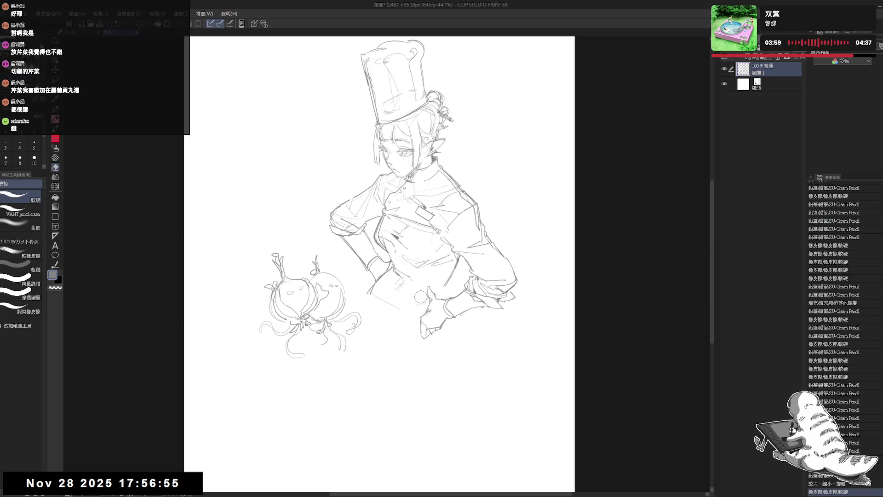
{"action": "left_click", "coordinate": [422, 303]}
{"action": "key", "text": "p"}
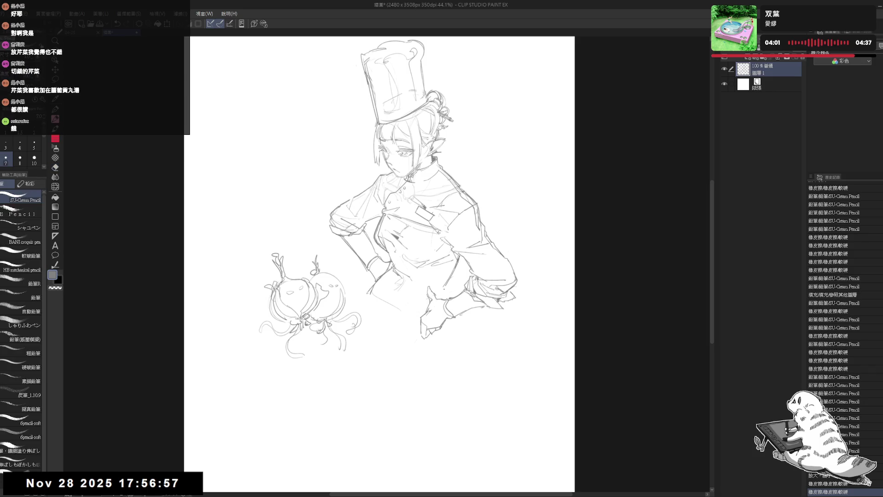
{"action": "left_click", "coordinate": [416, 286]}
{"action": "left_click_drag", "start_coordinate": [415, 283], "coordinate": [428, 280]}
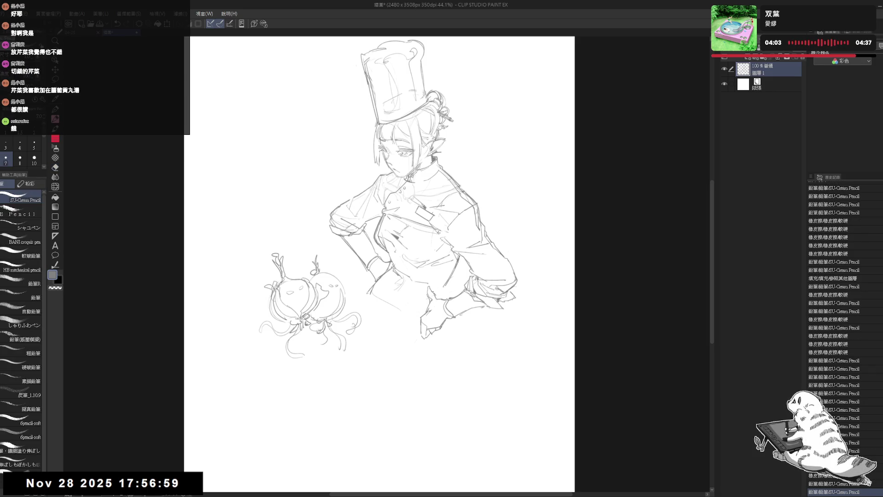
{"action": "key", "text": "ctrl+z"}
Add faint marks at the waist and try a line below the jacket, undoing it
{"action": "left_click", "coordinate": [370, 267]}
{"action": "left_click_drag", "start_coordinate": [414, 282], "coordinate": [421, 280]}
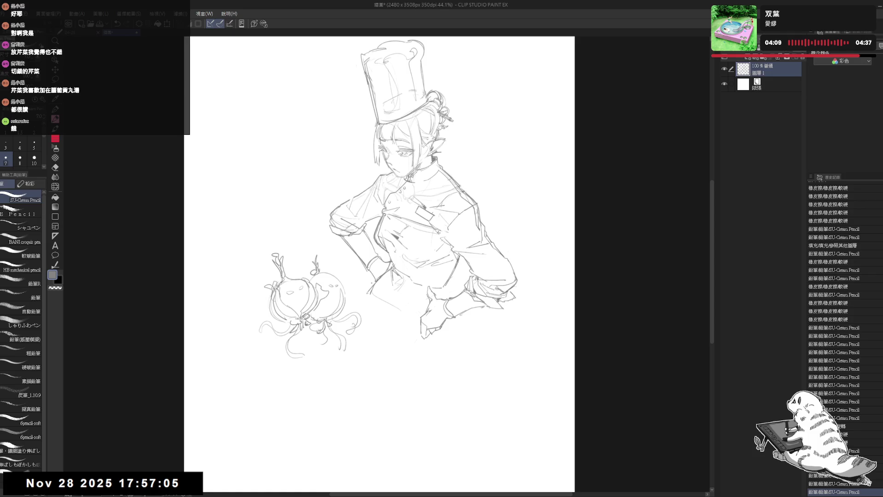
{"action": "mouse_move", "coordinate": [364, 295]}
{"action": "left_mouse_down"}
{"action": "mouse_move", "coordinate": [373, 283]}
{"action": "mouse_move", "coordinate": [364, 356]}
{"action": "left_mouse_up"}
{"action": "key", "text": "ctrl+z"}
{"action": "key", "text": "ctrl+z"}
Draw the apron's edge line downward below the jacket
{"action": "left_click", "coordinate": [355, 335]}
{"action": "left_click_drag", "start_coordinate": [355, 333], "coordinate": [353, 362]}
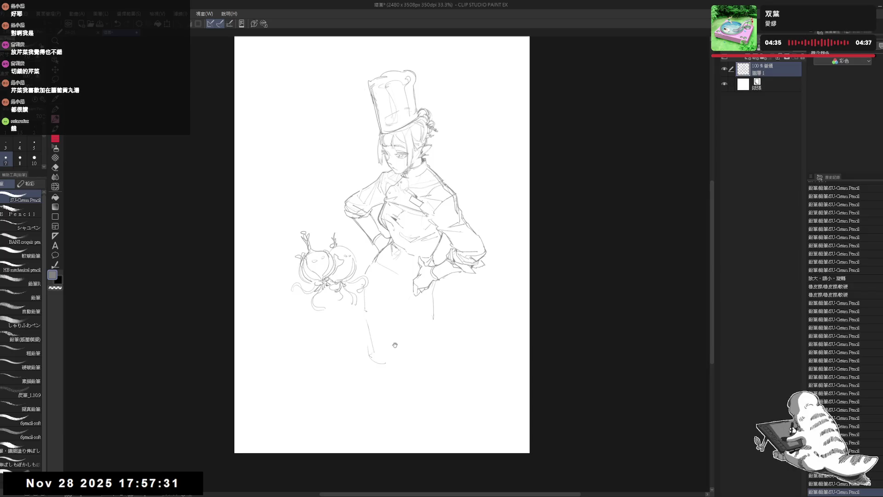
{"action": "scroll", "coordinate": [389, 369], "scroll_direction": "up", "scroll_amount": 1}
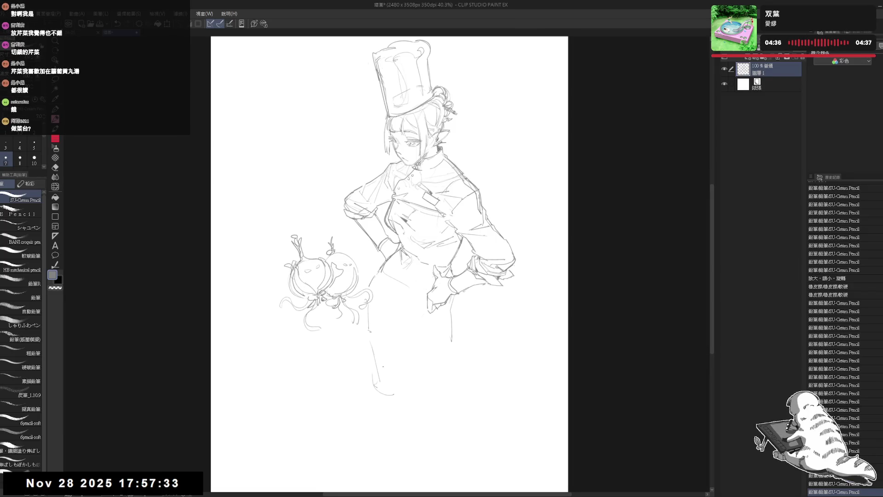
{"action": "left_click_drag", "start_coordinate": [396, 263], "coordinate": [397, 266]}
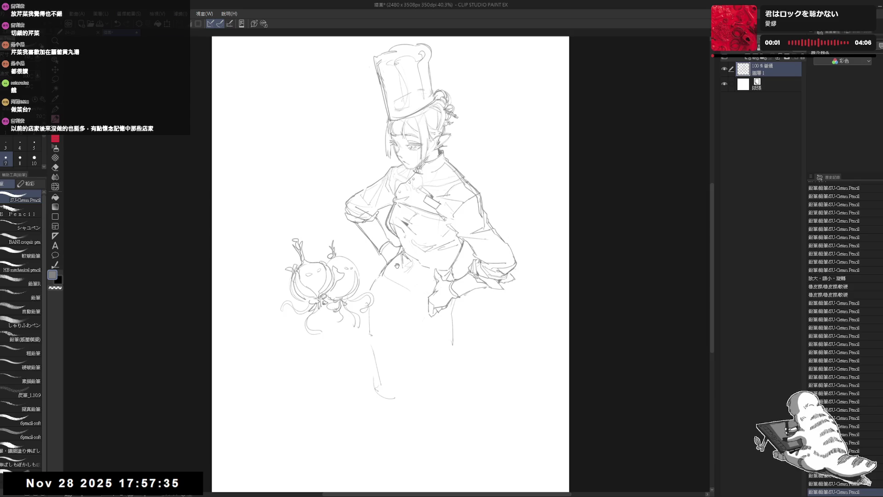
{"action": "scroll", "coordinate": [431, 276], "scroll_direction": "down", "scroll_amount": 2}
{"action": "scroll", "coordinate": [428, 158], "scroll_direction": "up", "scroll_amount": 1}
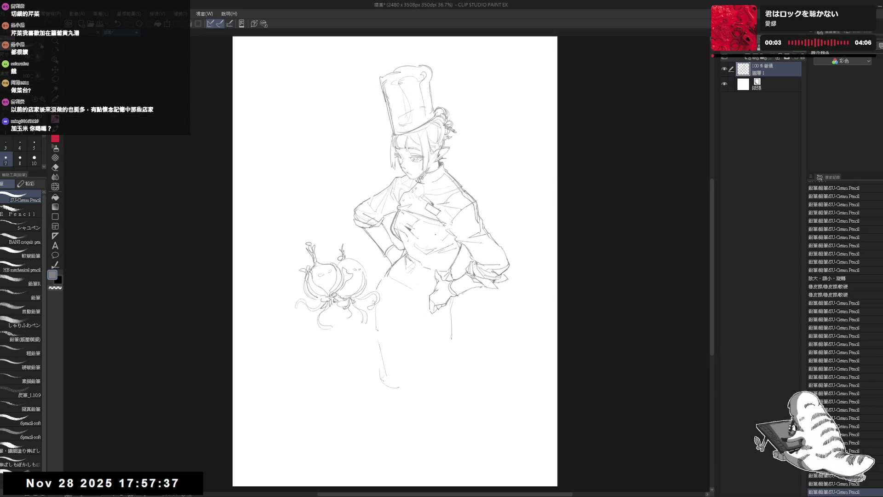
{"action": "left_click_drag", "start_coordinate": [421, 130], "coordinate": [420, 129]}
{"action": "left_click_drag", "start_coordinate": [408, 223], "coordinate": [411, 229]}
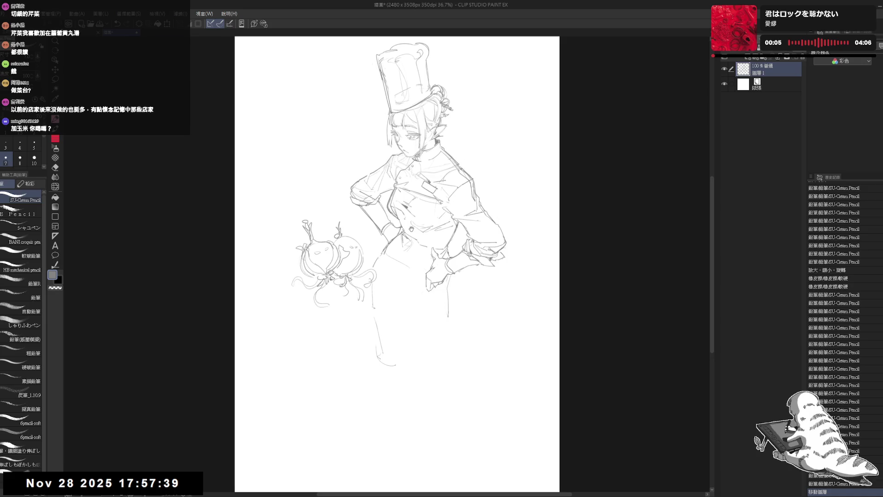
{"action": "left_click_drag", "start_coordinate": [422, 289], "coordinate": [423, 289]}
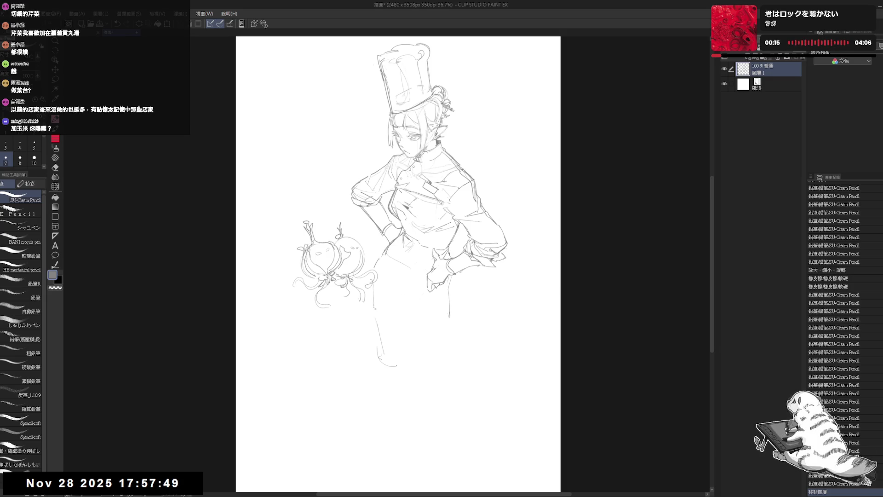
Erase stray torso strokes and the small circle near the hip
{"action": "left_click", "coordinate": [405, 279]}
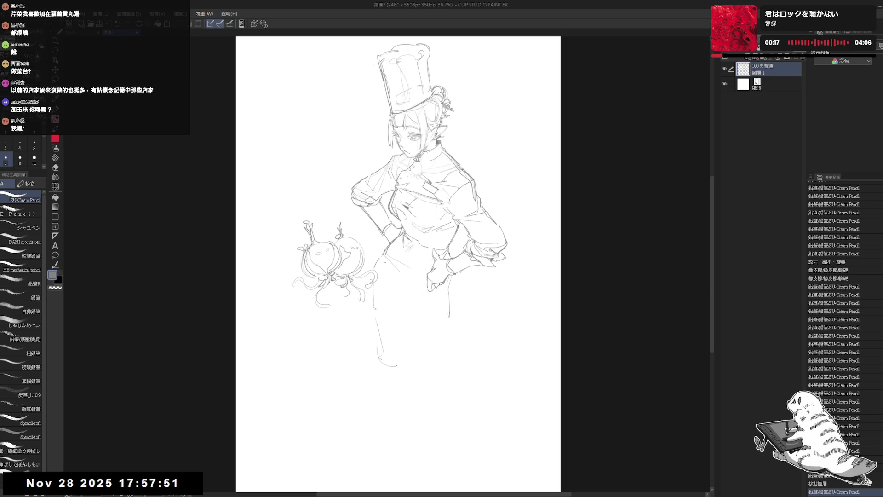
{"action": "left_click_drag", "start_coordinate": [381, 257], "coordinate": [407, 279]}
{"action": "key", "text": "ctrl+z"}
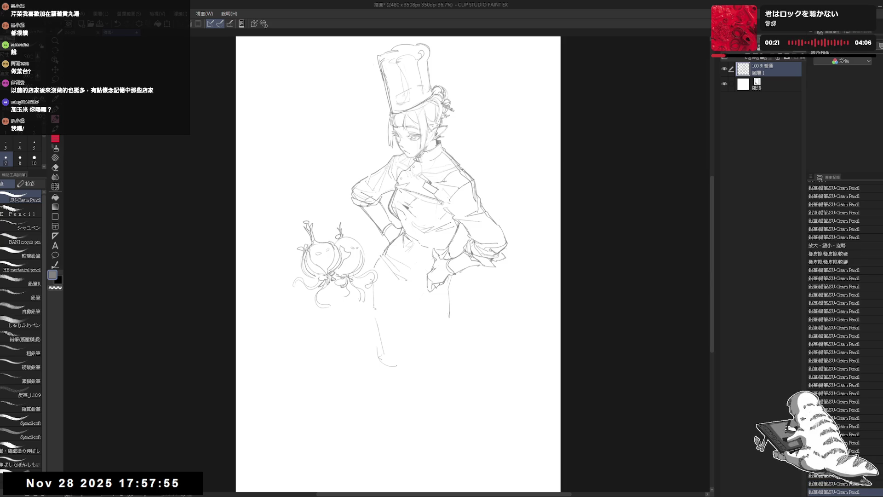
{"action": "key", "text": "e"}
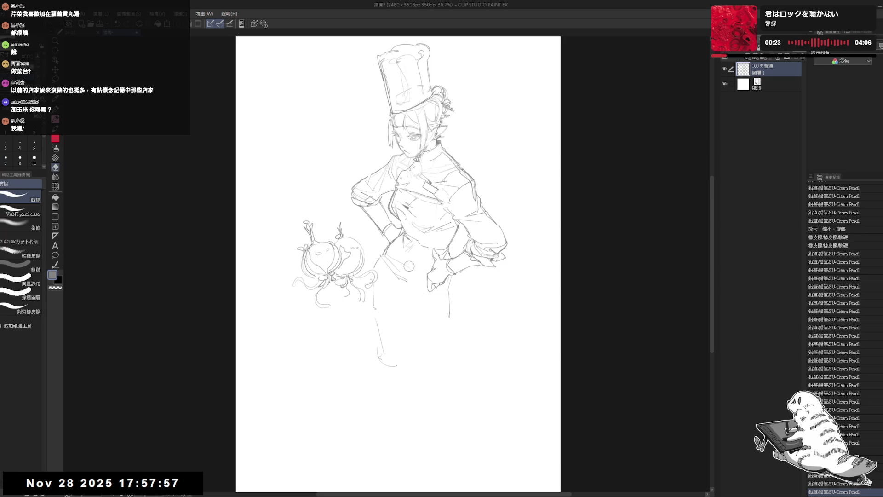
{"action": "mouse_move", "coordinate": [407, 268]}
{"action": "left_mouse_down"}
{"action": "mouse_move", "coordinate": [412, 279]}
{"action": "mouse_move", "coordinate": [425, 274]}
{"action": "mouse_move", "coordinate": [417, 291]}
{"action": "left_mouse_up"}
{"action": "key", "text": "p"}
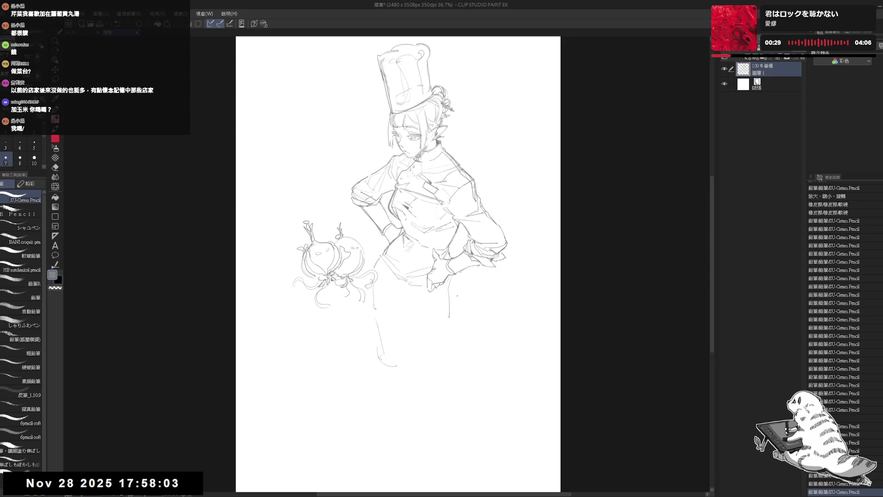
{"action": "key", "text": "e"}
{"action": "left_click_drag", "start_coordinate": [449, 276], "coordinate": [446, 293]}
{"action": "key", "text": "p"}
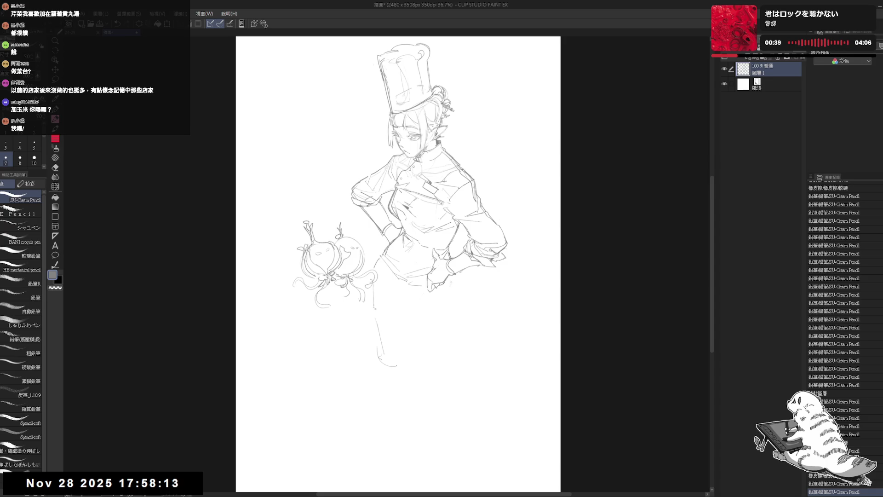
{"action": "left_click_drag", "start_coordinate": [451, 287], "coordinate": [451, 291]}
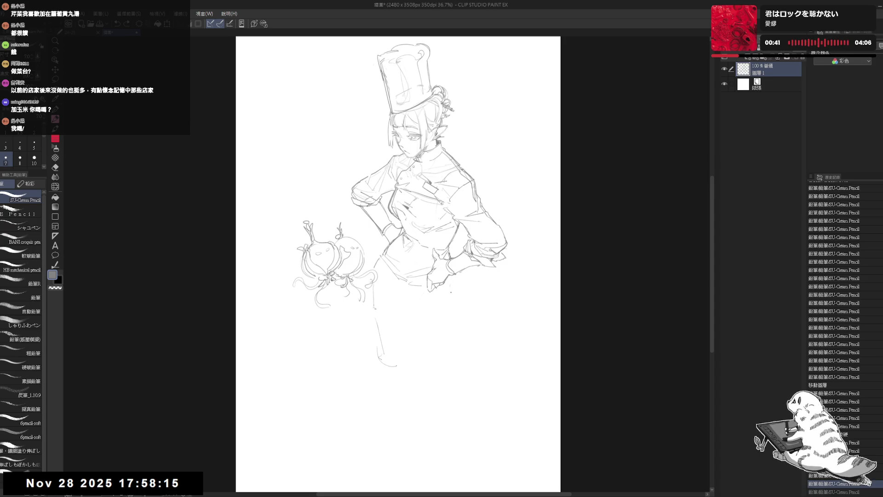
Extend the apron line at the waist and erase stray strokes around the apron
{"action": "left_click_drag", "start_coordinate": [378, 243], "coordinate": [370, 239]}
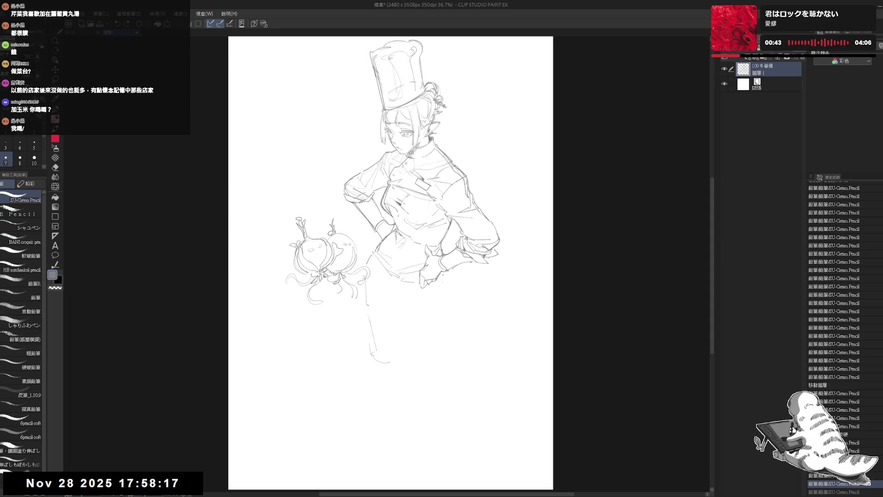
{"action": "left_click_drag", "start_coordinate": [450, 284], "coordinate": [457, 339]}
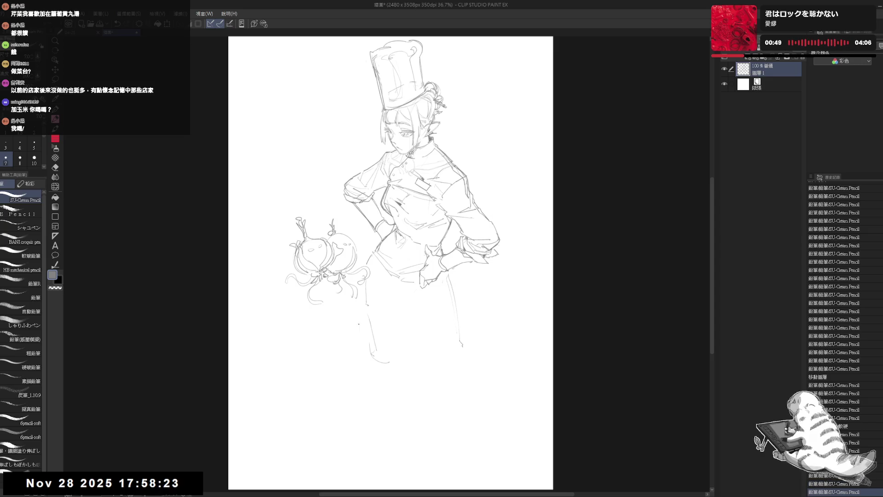
{"action": "key", "text": "e"}
{"action": "key", "text": "p"}
{"action": "mouse_move", "coordinate": [367, 304]}
{"action": "left_mouse_down"}
{"action": "mouse_move", "coordinate": [370, 352]}
{"action": "mouse_move", "coordinate": [392, 370]}
{"action": "mouse_move", "coordinate": [389, 362]}
{"action": "left_mouse_up"}
{"action": "key", "text": "e"}
{"action": "left_click_drag", "start_coordinate": [368, 288], "coordinate": [367, 296]}
{"action": "key", "text": "p"}
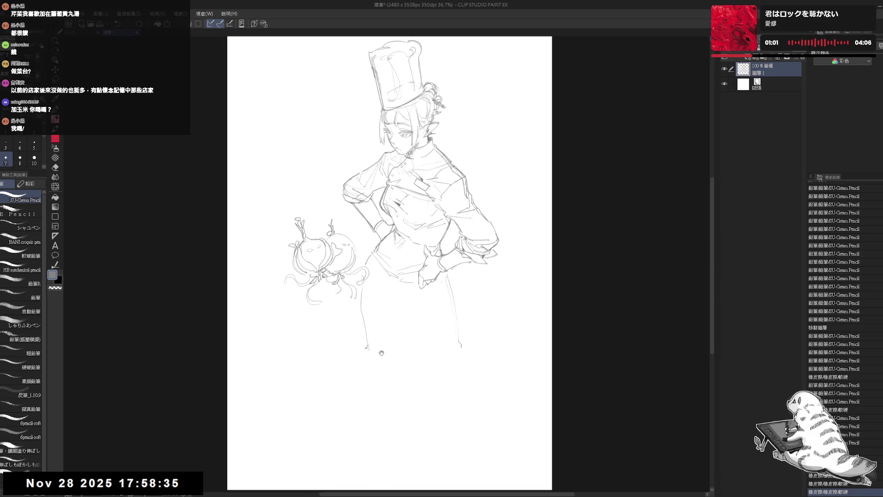
{"action": "key", "text": "e"}
{"action": "key", "text": "p"}
{"action": "mouse_move", "coordinate": [373, 351]}
{"action": "left_mouse_down"}
{"action": "mouse_move", "coordinate": [368, 344]}
{"action": "mouse_move", "coordinate": [379, 351]}
{"action": "mouse_move", "coordinate": [407, 338]}
{"action": "left_mouse_up"}
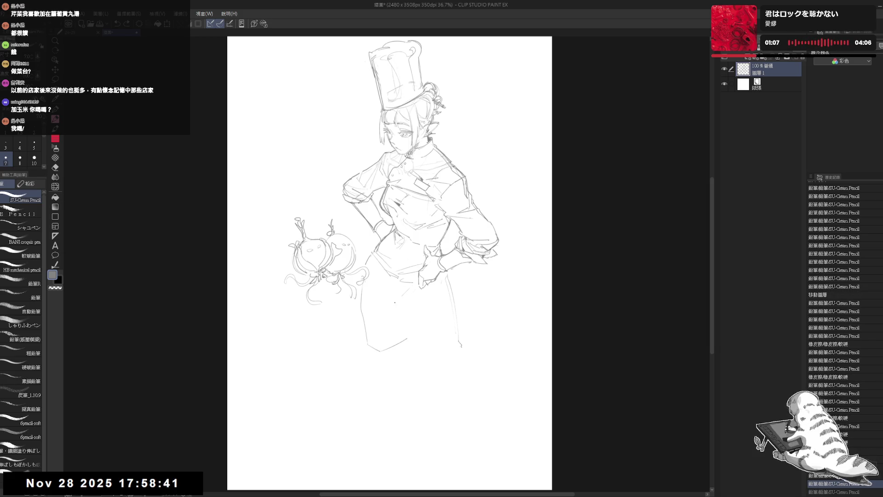
Add a waist stroke and apron dot, mirror the canvas to check, and lasso the onion creatures
{"action": "key", "text": "e"}
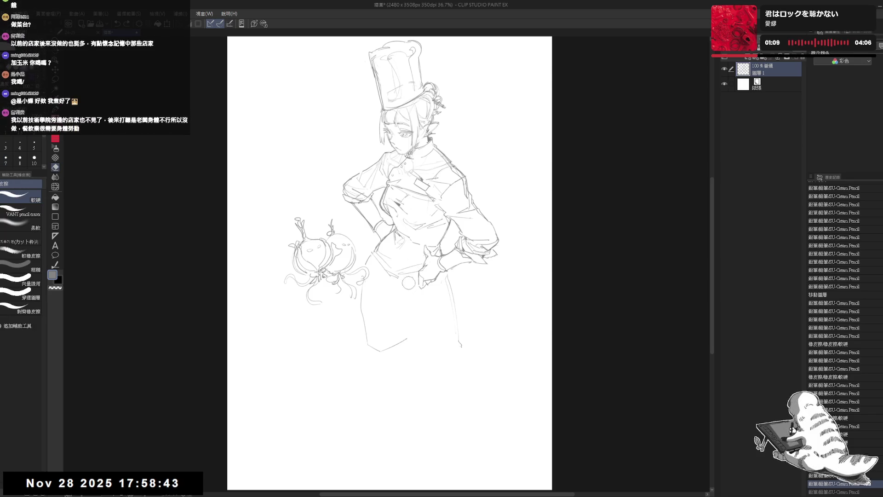
{"action": "key", "text": "p"}
{"action": "mouse_move", "coordinate": [396, 284]}
{"action": "left_mouse_down"}
{"action": "mouse_move", "coordinate": [416, 286]}
{"action": "mouse_move", "coordinate": [407, 288]}
{"action": "left_mouse_up"}
{"action": "key", "text": "h"}
{"action": "key", "text": "h"}
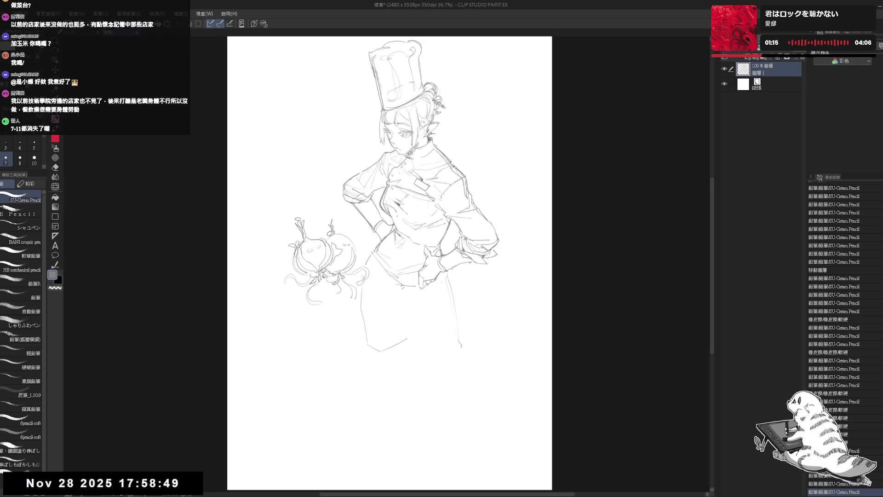
{"action": "left_click", "coordinate": [406, 308]}
{"action": "left_click_drag", "start_coordinate": [406, 331], "coordinate": [398, 327]}
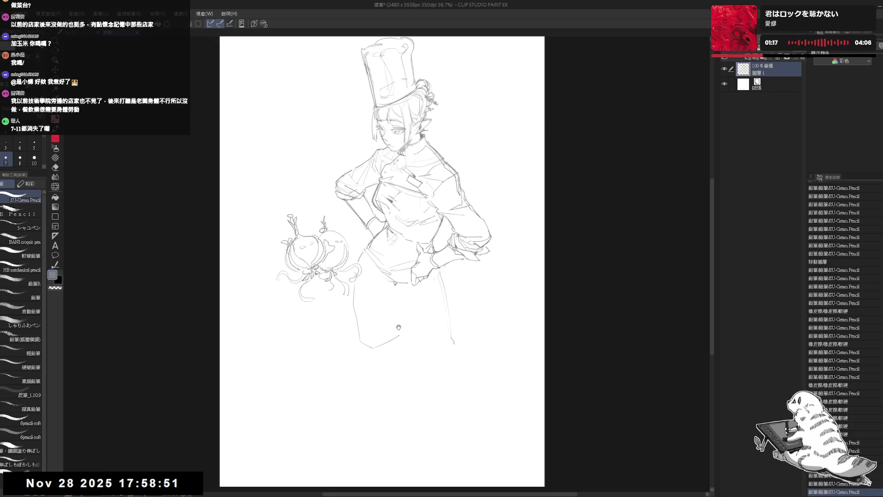
{"action": "key", "text": "m"}
{"action": "mouse_move", "coordinate": [307, 216]}
{"action": "left_mouse_down"}
{"action": "mouse_move", "coordinate": [286, 199]}
{"action": "mouse_move", "coordinate": [272, 281]}
{"action": "mouse_move", "coordinate": [317, 312]}
{"action": "mouse_move", "coordinate": [362, 287]}
{"action": "mouse_move", "coordinate": [361, 256]}
{"action": "mouse_move", "coordinate": [341, 212]}
{"action": "left_mouse_up"}
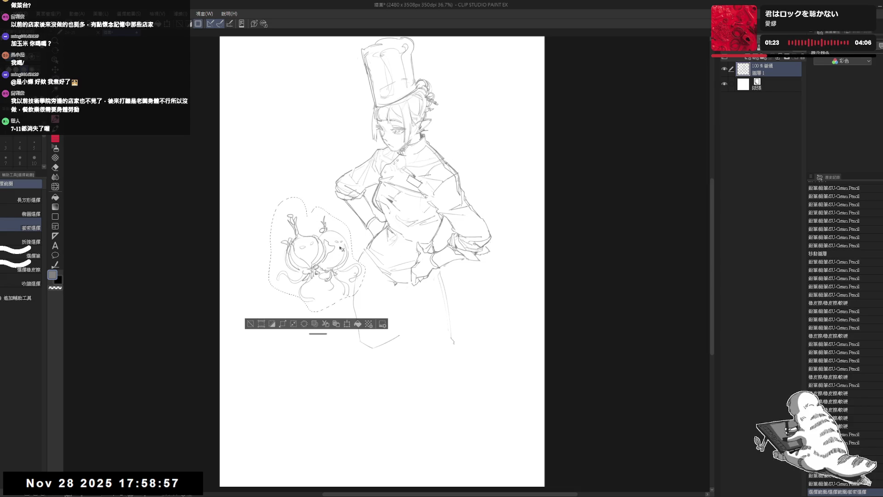
Move the onion creatures down-left, then sketch a small hatched oval right of the apron
{"action": "left_click_drag", "start_coordinate": [348, 244], "coordinate": [333, 268]}
{"action": "key", "text": "ctrl+d"}
{"action": "key", "text": "p"}
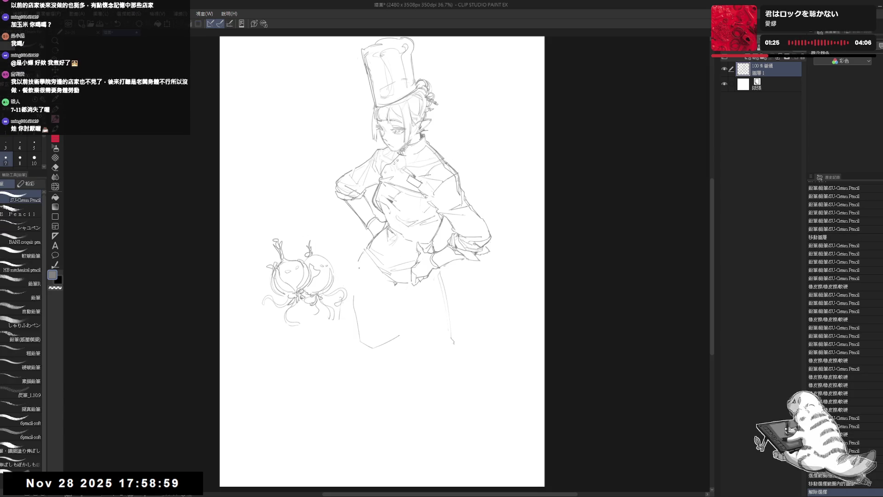
{"action": "scroll", "coordinate": [471, 303], "scroll_direction": "up", "scroll_amount": 2}
{"action": "mouse_move", "coordinate": [464, 305]}
{"action": "left_mouse_down"}
{"action": "mouse_move", "coordinate": [481, 333]}
{"action": "mouse_move", "coordinate": [492, 299]}
{"action": "mouse_move", "coordinate": [501, 332]}
{"action": "left_mouse_up"}
{"action": "key", "text": "ctrl+z"}
{"action": "mouse_move", "coordinate": [467, 305]}
{"action": "left_mouse_down"}
{"action": "mouse_move", "coordinate": [495, 308]}
{"action": "mouse_move", "coordinate": [486, 324]}
{"action": "mouse_move", "coordinate": [497, 328]}
{"action": "mouse_move", "coordinate": [470, 319]}
{"action": "mouse_move", "coordinate": [496, 324]}
{"action": "left_mouse_up"}
Draw a long skewer line through the oval, refine its edges, and zoom out
{"action": "left_click_drag", "start_coordinate": [433, 327], "coordinate": [539, 307]}
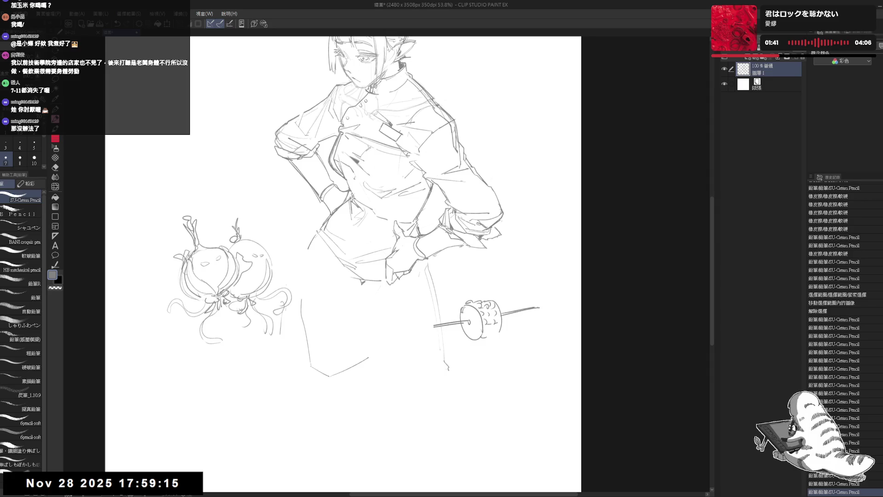
{"action": "mouse_move", "coordinate": [464, 307]}
{"action": "left_mouse_down"}
{"action": "mouse_move", "coordinate": [476, 337]}
{"action": "mouse_move", "coordinate": [511, 335]}
{"action": "left_mouse_up"}
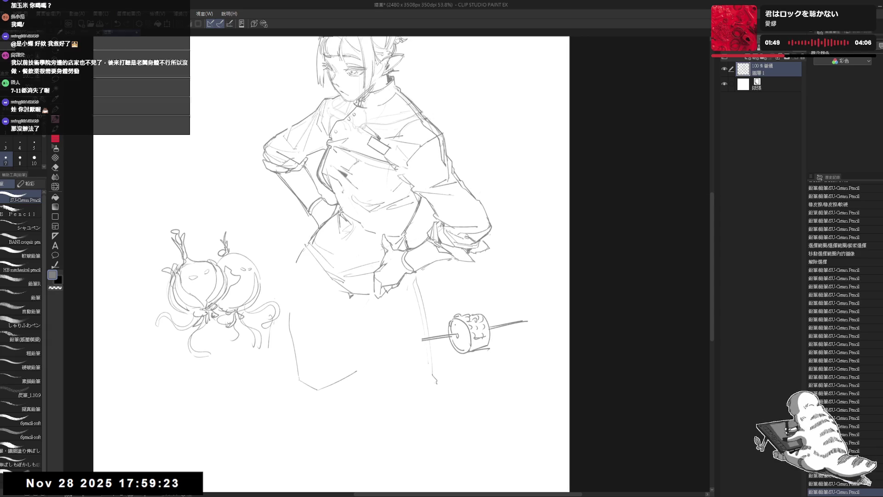
{"action": "mouse_move", "coordinate": [460, 322]}
{"action": "left_mouse_down"}
{"action": "mouse_move", "coordinate": [477, 334]}
{"action": "mouse_move", "coordinate": [470, 335]}
{"action": "left_mouse_up"}
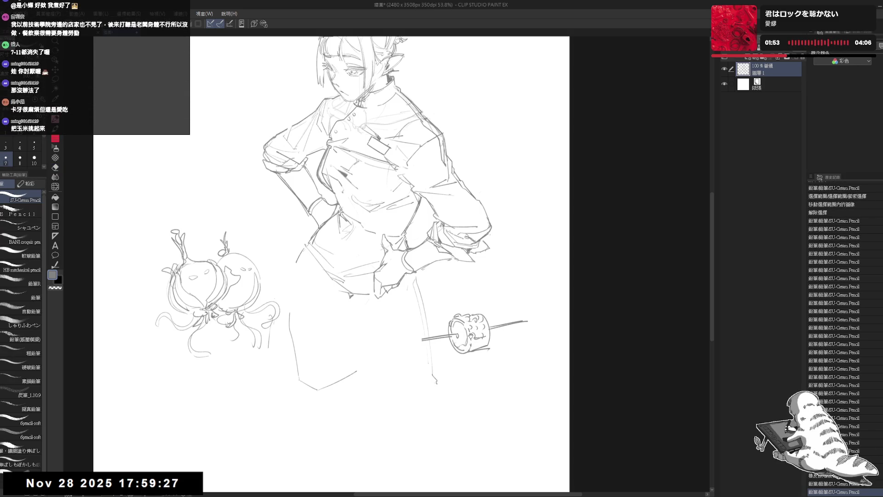
{"action": "scroll", "coordinate": [449, 305], "scroll_direction": "down", "scroll_amount": 3}
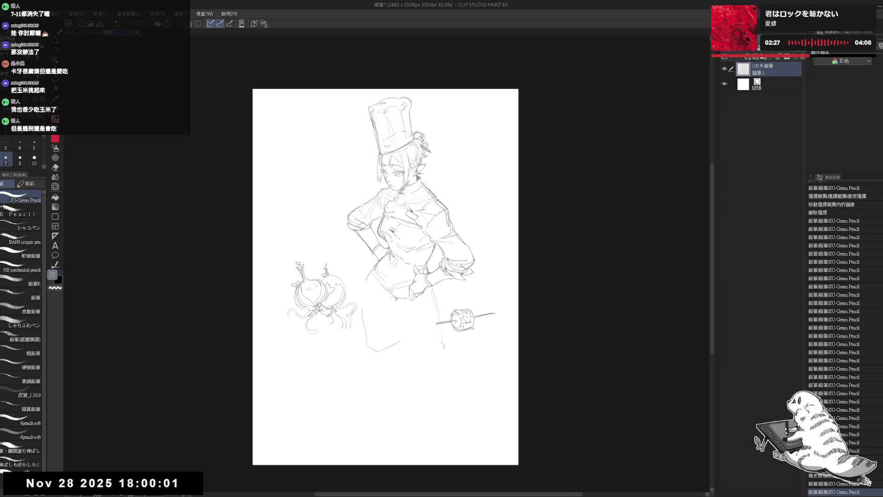
{"action": "left_click_drag", "start_coordinate": [710, 257], "coordinate": [711, 255]}
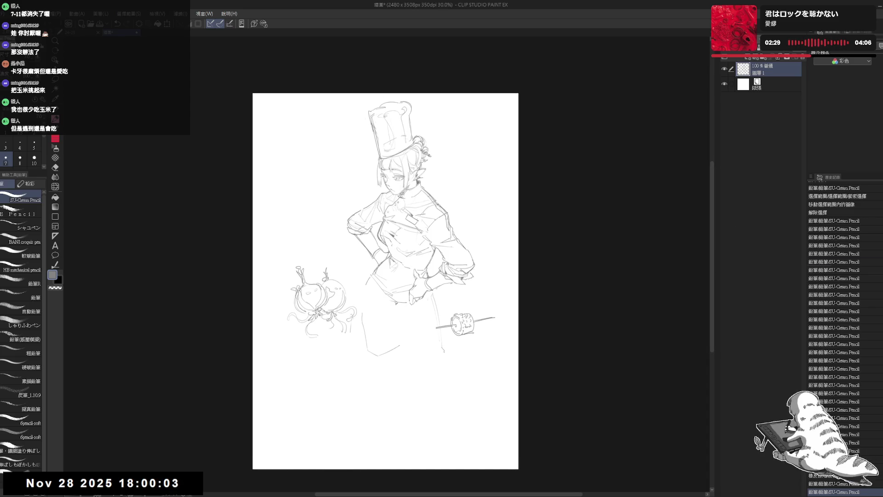
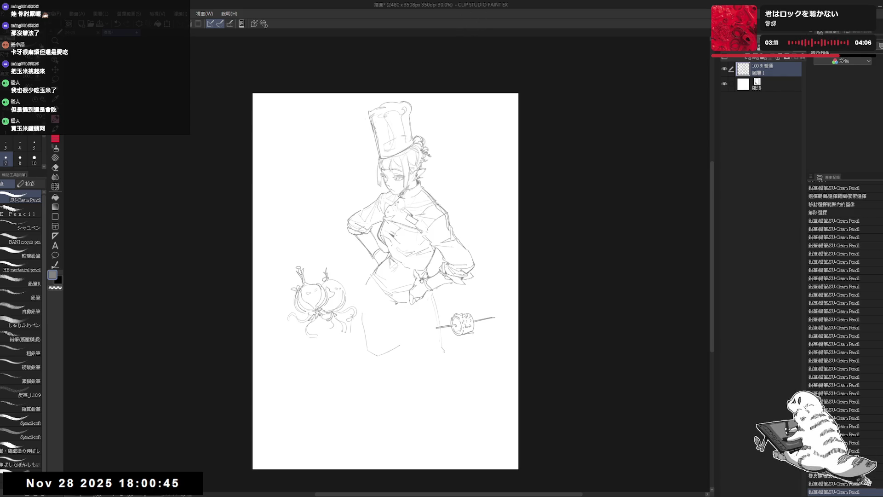
Erase the small corn-on-a-stick sketch beside the chef
{"action": "scroll", "coordinate": [386, 268], "scroll_direction": "up", "scroll_amount": 3}
{"action": "key", "text": "e"}
{"action": "mouse_move", "coordinate": [451, 330]}
{"action": "left_mouse_down"}
{"action": "mouse_move", "coordinate": [532, 325]}
{"action": "mouse_move", "coordinate": [460, 328]}
{"action": "left_mouse_up"}
Redraw the skirt's left edge in pencil, erasing the old edge and stray hip strokes
{"action": "key", "text": "p"}
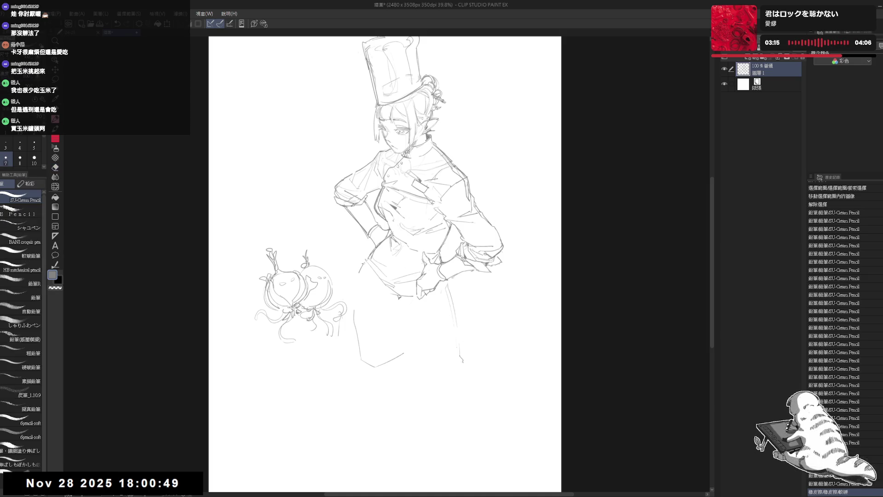
{"action": "mouse_move", "coordinate": [373, 257]}
{"action": "left_mouse_down"}
{"action": "mouse_move", "coordinate": [359, 276]}
{"action": "mouse_move", "coordinate": [367, 328]}
{"action": "left_mouse_up"}
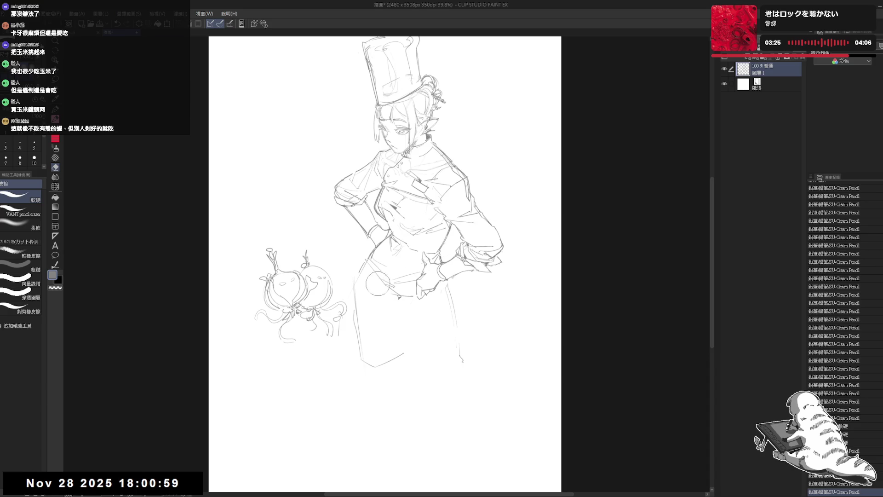
{"action": "left_click_drag", "start_coordinate": [382, 276], "coordinate": [368, 283]}
{"action": "mouse_move", "coordinate": [360, 313]}
{"action": "left_mouse_down"}
{"action": "mouse_move", "coordinate": [352, 306]}
{"action": "mouse_move", "coordinate": [357, 364]}
{"action": "mouse_move", "coordinate": [353, 303]}
{"action": "mouse_move", "coordinate": [356, 316]}
{"action": "left_mouse_up"}
{"action": "mouse_move", "coordinate": [355, 283]}
{"action": "left_mouse_down"}
{"action": "mouse_move", "coordinate": [361, 342]}
{"action": "mouse_move", "coordinate": [399, 335]}
{"action": "left_mouse_up"}
Erase the lower hem stroke and stray dot, undoing the last hem strokes
{"action": "key", "text": "ctrl+z"}
{"action": "mouse_move", "coordinate": [415, 366]}
{"action": "left_mouse_down"}
{"action": "mouse_move", "coordinate": [395, 355]}
{"action": "mouse_move", "coordinate": [361, 364]}
{"action": "left_mouse_up"}
{"action": "key", "text": "ctrl+z"}
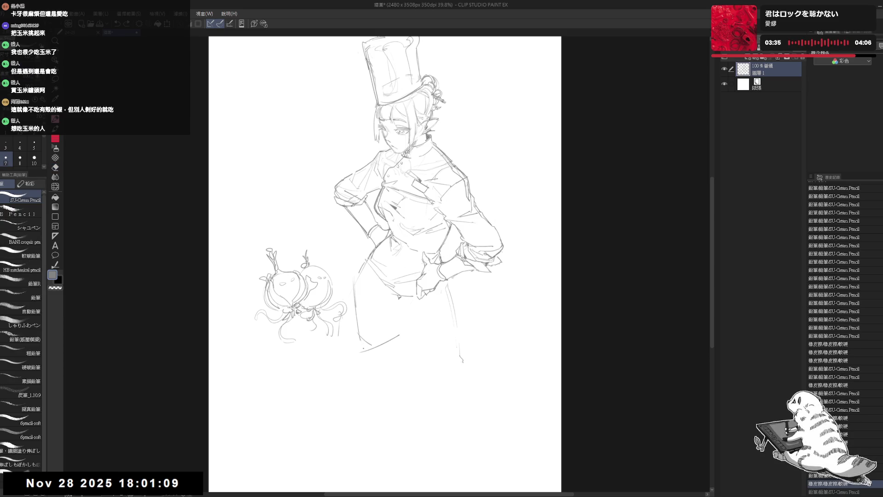
{"action": "key", "text": "ctrl+z"}
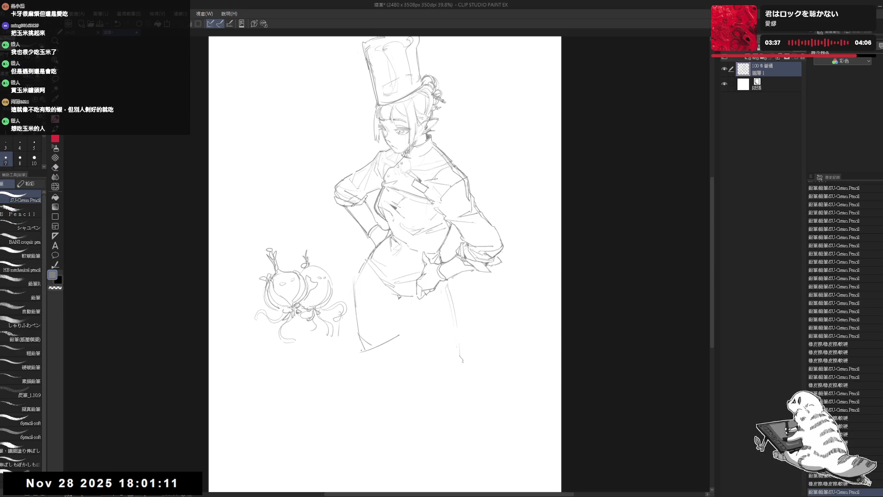
Remove a stray line on the skirt and mirror the canvas to check
{"action": "key", "text": "e"}
{"action": "key", "text": "p"}
{"action": "mouse_move", "coordinate": [391, 340]}
{"action": "left_mouse_down"}
{"action": "mouse_move", "coordinate": [381, 345]}
{"action": "mouse_move", "coordinate": [408, 328]}
{"action": "left_mouse_up"}
{"action": "key", "text": "h"}
{"action": "key", "text": "h"}
{"action": "left_click_drag", "start_coordinate": [473, 334], "coordinate": [461, 333]}
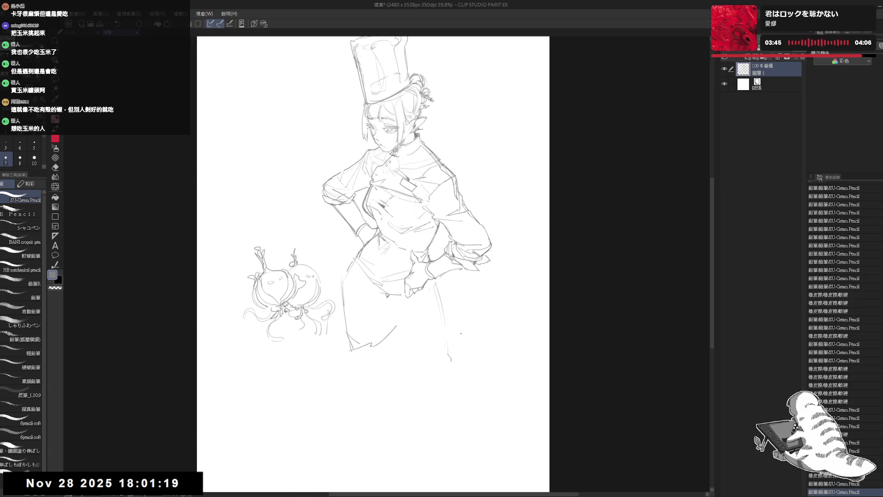
Erase the lower dress lines and a bit near the hand, adding a faint stroke there
{"action": "key", "text": "e"}
{"action": "left_click_drag", "start_coordinate": [434, 290], "coordinate": [432, 299]}
{"action": "left_click_drag", "start_coordinate": [450, 360], "coordinate": [442, 330]}
{"action": "key", "text": "p"}
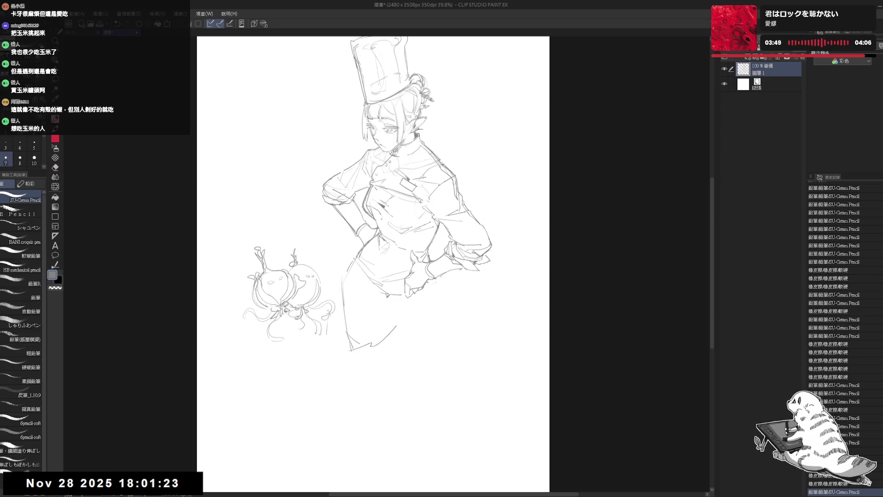
{"action": "key", "text": "e"}
{"action": "left_click_drag", "start_coordinate": [434, 263], "coordinate": [429, 254]}
{"action": "key", "text": "p"}
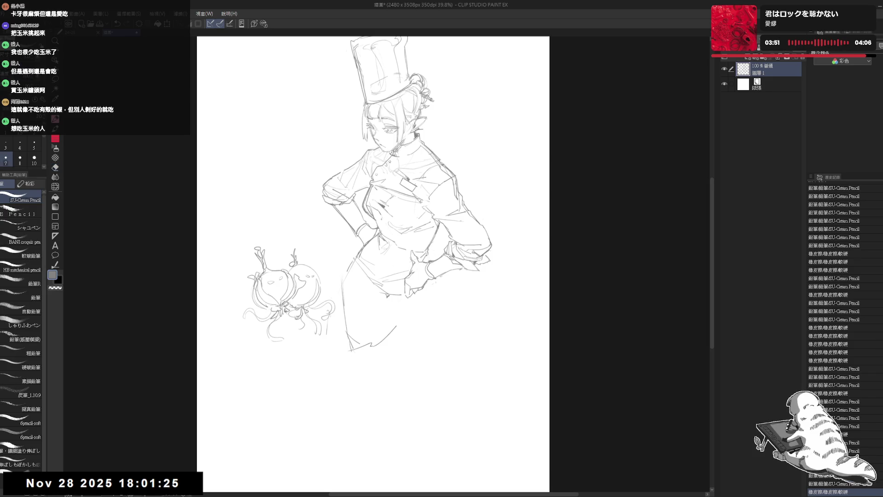
{"action": "mouse_move", "coordinate": [440, 292]}
{"action": "left_mouse_down"}
{"action": "mouse_move", "coordinate": [431, 314]}
{"action": "mouse_move", "coordinate": [446, 332]}
{"action": "left_mouse_up"}
Draw the skirt's right edge and bottom hem, and redraw its lower-left line
{"action": "mouse_move", "coordinate": [437, 295]}
{"action": "left_mouse_down"}
{"action": "mouse_move", "coordinate": [446, 336]}
{"action": "mouse_move", "coordinate": [419, 352]}
{"action": "mouse_move", "coordinate": [404, 343]}
{"action": "mouse_move", "coordinate": [389, 384]}
{"action": "mouse_move", "coordinate": [380, 375]}
{"action": "mouse_move", "coordinate": [399, 343]}
{"action": "mouse_move", "coordinate": [394, 398]}
{"action": "left_mouse_up"}
{"action": "left_click", "coordinate": [398, 391]}
{"action": "mouse_move", "coordinate": [400, 349]}
{"action": "left_mouse_down"}
{"action": "mouse_move", "coordinate": [393, 308]}
{"action": "mouse_move", "coordinate": [372, 324]}
{"action": "left_mouse_up"}
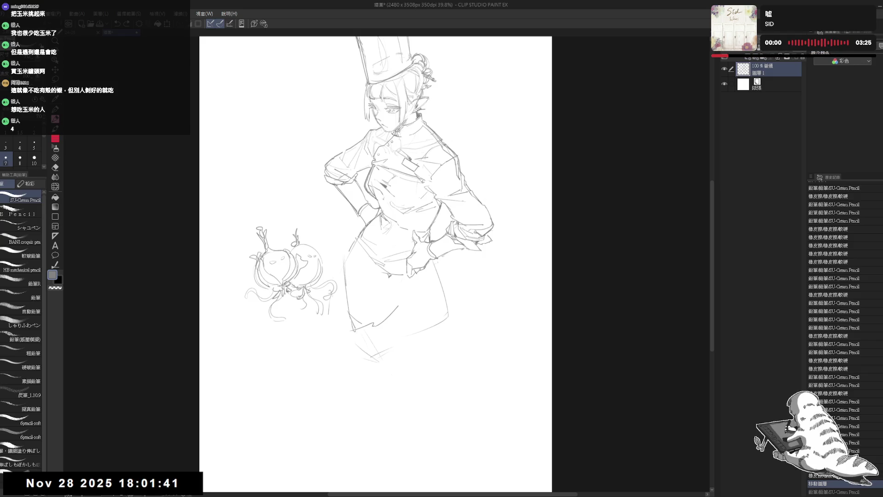
{"action": "key", "text": "ctrl+z"}
{"action": "mouse_move", "coordinate": [353, 330]}
{"action": "left_mouse_down"}
{"action": "mouse_move", "coordinate": [362, 353]}
{"action": "mouse_move", "coordinate": [390, 343]}
{"action": "left_mouse_up"}
Add tiny pencil marks on and below the skirt plus a stroke on the lower skirt
{"action": "key", "text": "e"}
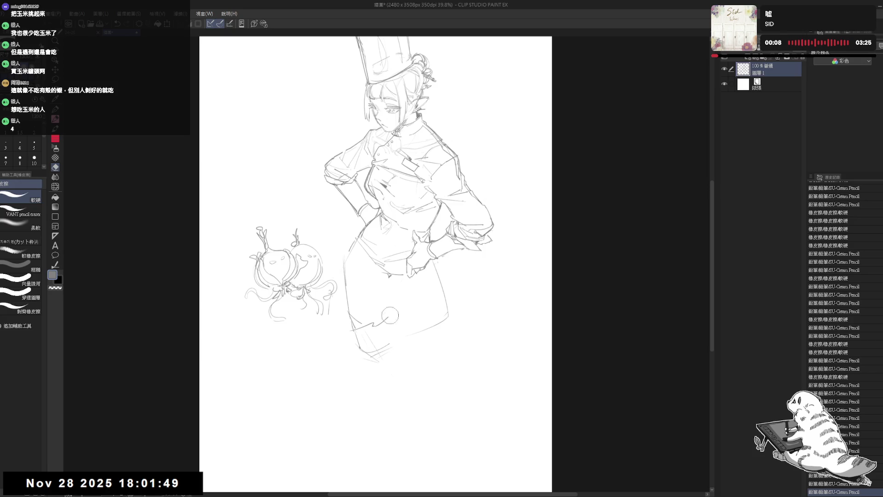
{"action": "key", "text": "p"}
{"action": "left_click", "coordinate": [435, 375]}
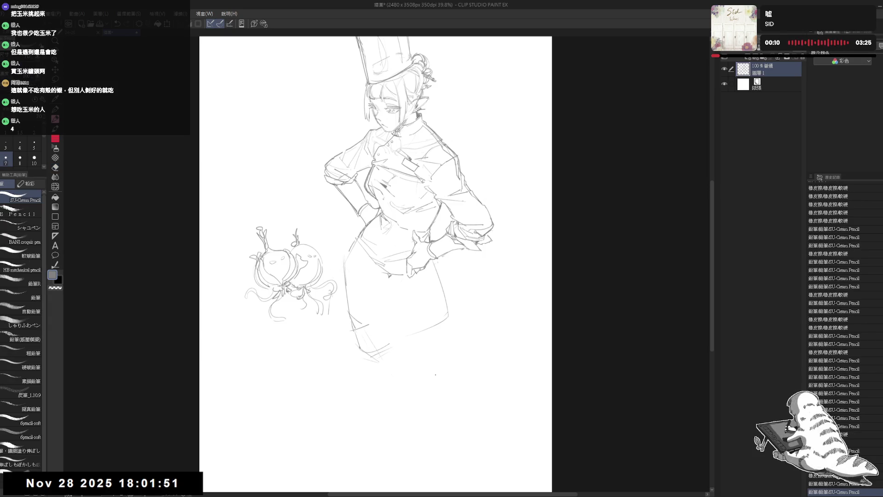
{"action": "left_click", "coordinate": [361, 291]}
{"action": "left_click", "coordinate": [368, 290]}
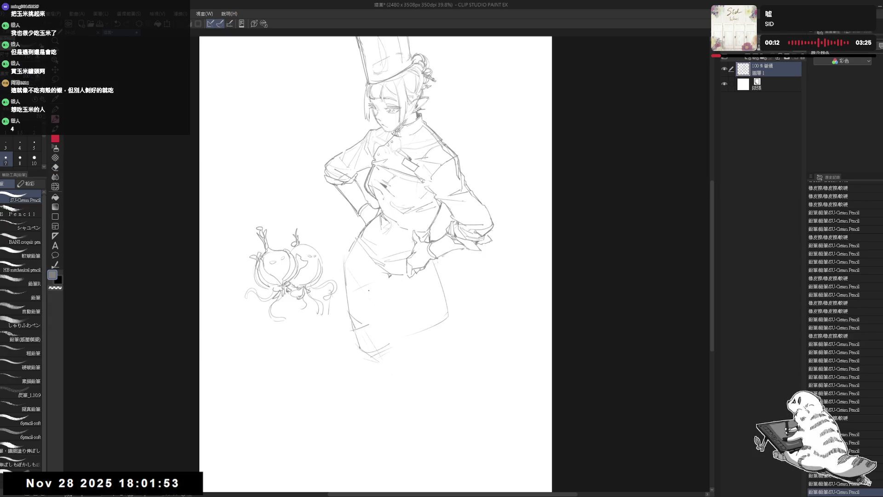
{"action": "left_click", "coordinate": [380, 282]}
{"action": "left_click_drag", "start_coordinate": [363, 241], "coordinate": [368, 275]}
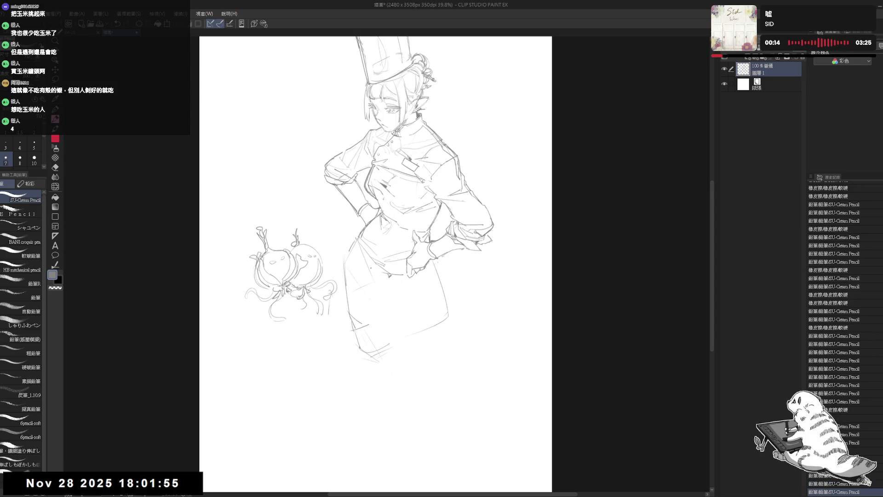
Flip the view to check, erase a spot near the hip, and draw a short hip stroke
{"action": "key", "text": "h"}
{"action": "key", "text": "h"}
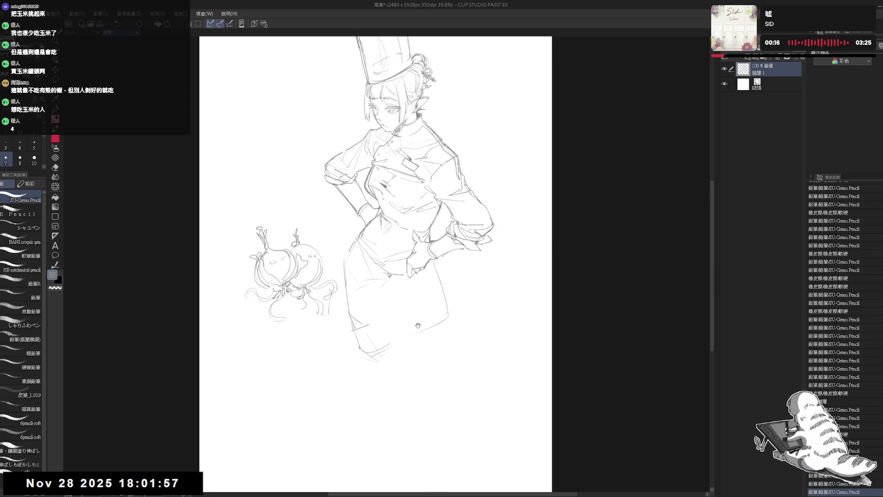
{"action": "key", "text": "e"}
{"action": "left_click", "coordinate": [384, 341]}
{"action": "key", "text": "p"}
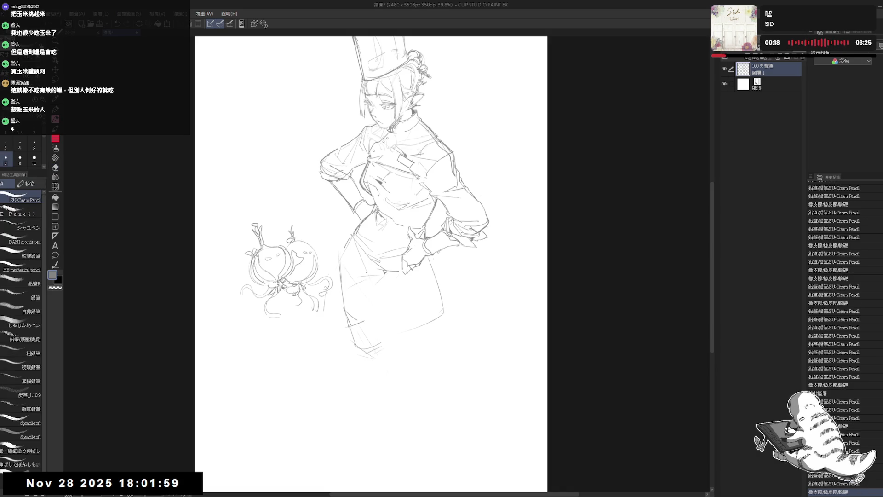
{"action": "left_click", "coordinate": [382, 283]}
{"action": "key", "text": "ctrl+z"}
{"action": "key", "text": "ctrl+y"}
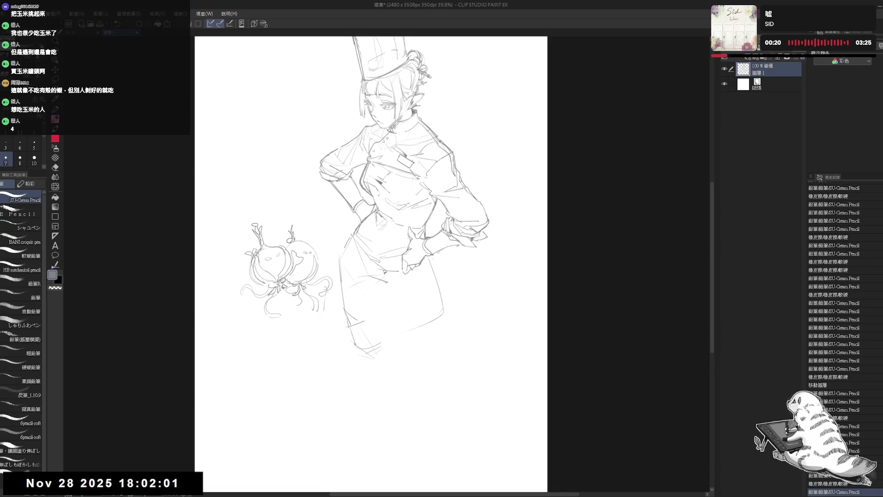
{"action": "mouse_move", "coordinate": [371, 282]}
{"action": "left_mouse_down"}
{"action": "mouse_move", "coordinate": [386, 282]}
{"action": "mouse_move", "coordinate": [390, 295]}
{"action": "mouse_move", "coordinate": [385, 289]}
{"action": "left_mouse_up"}
Add tiny pencil marks near the hip, then mirror the canvas to check proportions
{"action": "key", "text": "e"}
{"action": "key", "text": "p"}
{"action": "key", "text": "e"}
{"action": "key", "text": "p"}
{"action": "key", "text": "e"}
{"action": "key", "text": "p"}
{"action": "left_click", "coordinate": [385, 287]}
{"action": "left_click", "coordinate": [385, 288]}
{"action": "left_click", "coordinate": [385, 288]}
{"action": "left_click", "coordinate": [385, 287]}
{"action": "key", "text": "h"}
{"action": "scroll", "coordinate": [320, 302], "scroll_direction": "up", "scroll_amount": 2}
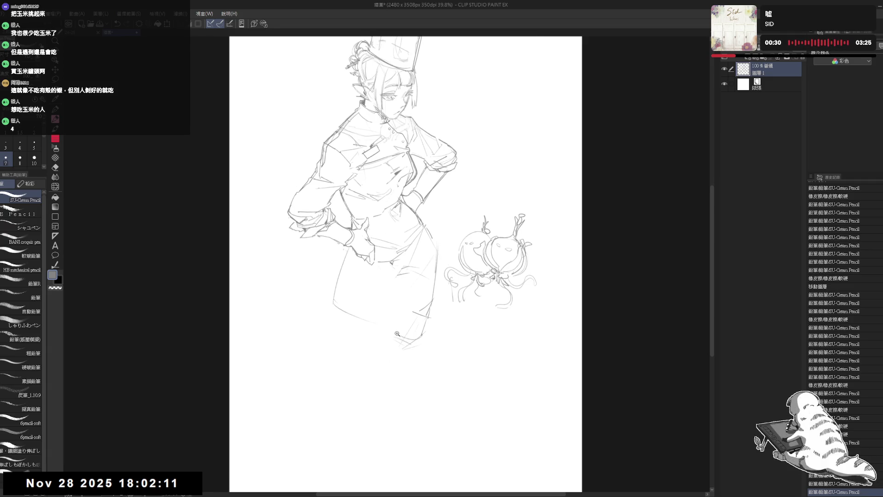
Erase the faint line along the skirt's left edge and mirror the view back
{"action": "key", "text": "e"}
{"action": "mouse_move", "coordinate": [321, 302]}
{"action": "left_mouse_down"}
{"action": "mouse_move", "coordinate": [325, 247]}
{"action": "mouse_move", "coordinate": [325, 256]}
{"action": "mouse_move", "coordinate": [332, 235]}
{"action": "mouse_move", "coordinate": [346, 246]}
{"action": "left_mouse_up"}
{"action": "key", "text": "p"}
{"action": "mouse_move", "coordinate": [346, 245]}
{"action": "left_mouse_down"}
{"action": "mouse_move", "coordinate": [319, 294]}
{"action": "mouse_move", "coordinate": [358, 339]}
{"action": "left_mouse_up"}
{"action": "key", "text": "ctrl+z"}
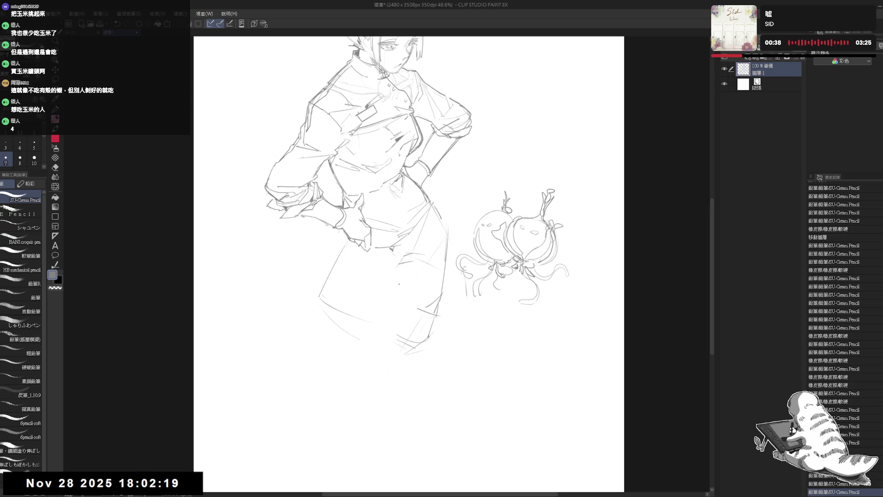
{"action": "key", "text": "h"}
Erase the stroke below the hand and draw firm lines down the skirt's right side
{"action": "key", "text": "e"}
{"action": "left_click_drag", "start_coordinate": [425, 252], "coordinate": [437, 294]}
{"action": "key", "text": "p"}
{"action": "left_click_drag", "start_coordinate": [427, 265], "coordinate": [430, 339]}
{"action": "mouse_move", "coordinate": [428, 257]}
{"action": "left_mouse_down"}
{"action": "mouse_move", "coordinate": [424, 344]}
{"action": "mouse_move", "coordinate": [425, 313]}
{"action": "left_mouse_up"}
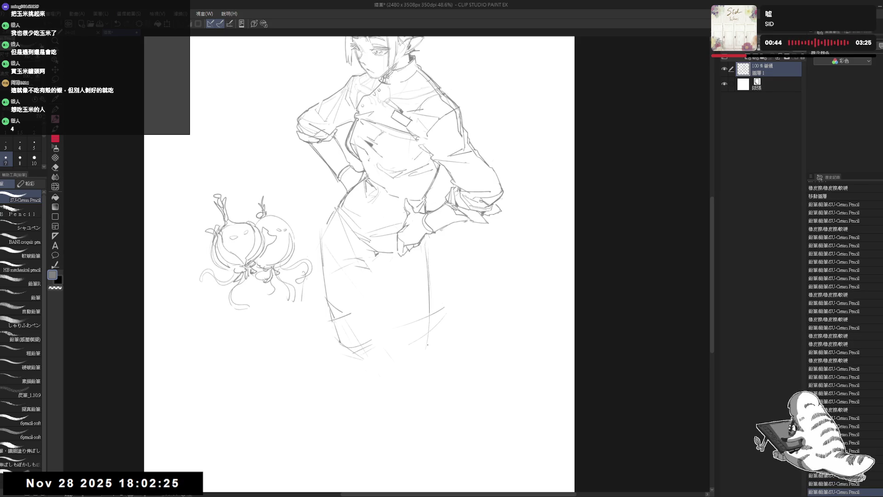
{"action": "left_click_drag", "start_coordinate": [430, 257], "coordinate": [424, 360]}
Pan down below the knee and draw a vertical leg line from the knee
{"action": "left_click_drag", "start_coordinate": [363, 357], "coordinate": [376, 350]}
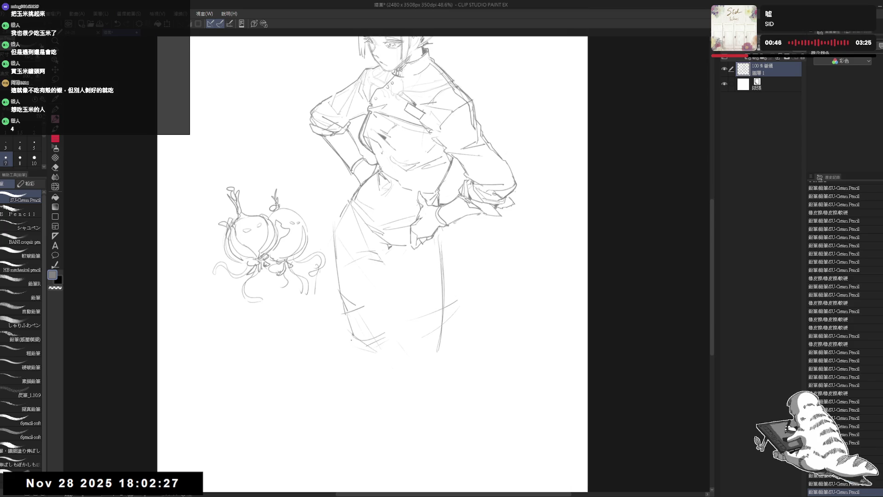
{"action": "mouse_move", "coordinate": [383, 388]}
{"action": "left_mouse_down"}
{"action": "mouse_move", "coordinate": [375, 359]}
{"action": "mouse_move", "coordinate": [399, 416]}
{"action": "mouse_move", "coordinate": [393, 328]}
{"action": "mouse_move", "coordinate": [403, 473]}
{"action": "left_mouse_up"}
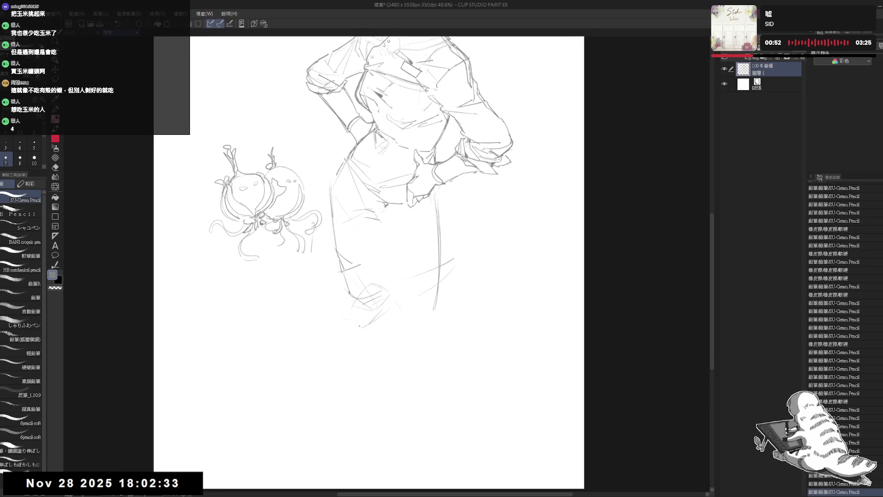
{"action": "left_click", "coordinate": [384, 476]}
{"action": "key", "text": "ctrl+z"}
{"action": "mouse_move", "coordinate": [365, 330]}
{"action": "left_mouse_down"}
{"action": "mouse_move", "coordinate": [372, 469]}
{"action": "mouse_move", "coordinate": [362, 443]}
{"action": "mouse_move", "coordinate": [380, 411]}
{"action": "left_mouse_up"}
{"action": "scroll", "coordinate": [386, 414], "scroll_direction": "up", "scroll_amount": 1}
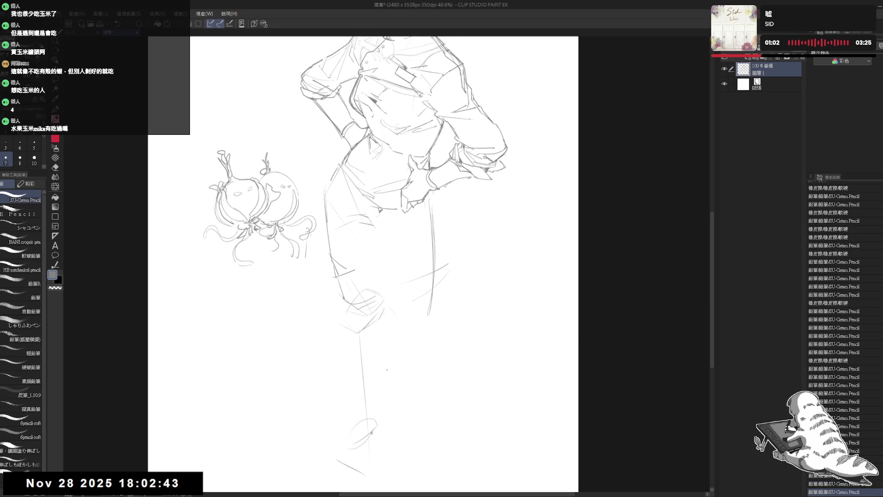
{"action": "scroll", "coordinate": [387, 370], "scroll_direction": "down", "scroll_amount": 2}
{"action": "left_click_drag", "start_coordinate": [382, 367], "coordinate": [383, 374]}
Erase lines near the lower coat and lower legs, then add small marks on the legs
{"action": "key", "text": "e"}
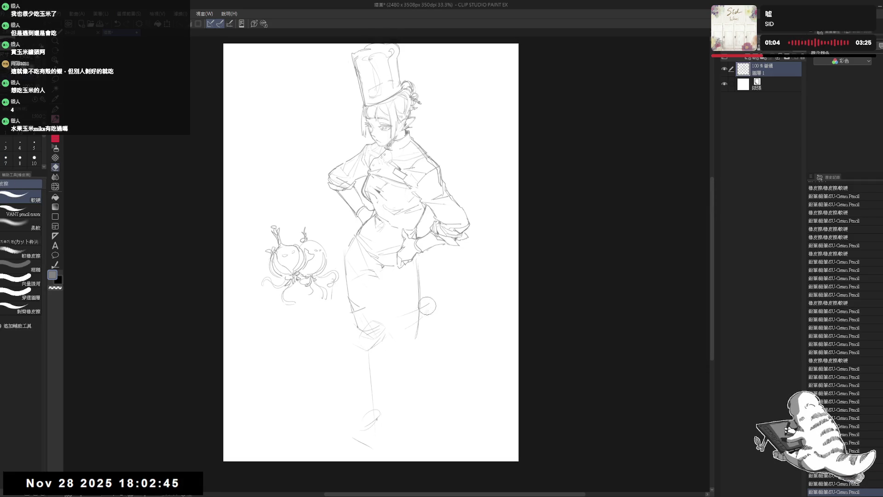
{"action": "mouse_move", "coordinate": [427, 314]}
{"action": "left_mouse_down"}
{"action": "mouse_move", "coordinate": [413, 334]}
{"action": "mouse_move", "coordinate": [417, 326]}
{"action": "left_mouse_up"}
{"action": "key", "text": "p"}
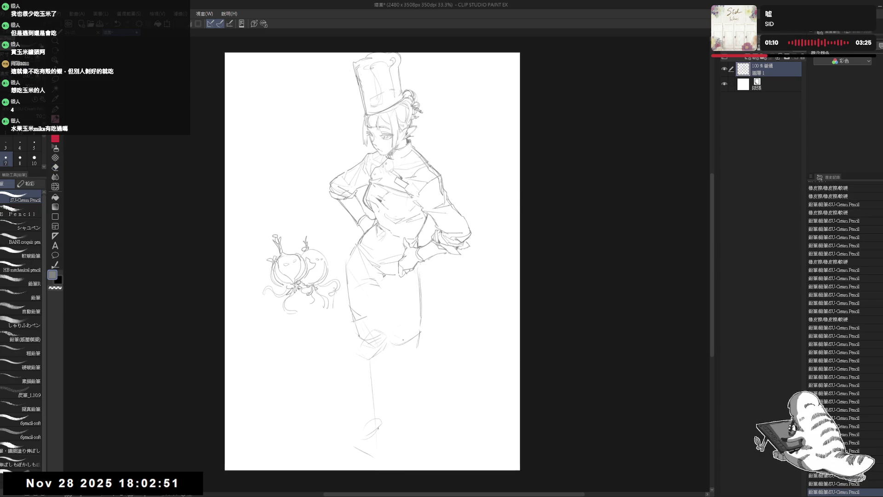
{"action": "key", "text": "e"}
{"action": "mouse_move", "coordinate": [385, 441]}
{"action": "left_mouse_down"}
{"action": "mouse_move", "coordinate": [360, 421]}
{"action": "mouse_move", "coordinate": [363, 430]}
{"action": "left_mouse_up"}
{"action": "key", "text": "p"}
{"action": "left_click", "coordinate": [407, 357]}
{"action": "left_click_drag", "start_coordinate": [407, 355], "coordinate": [412, 356]}
{"action": "mouse_move", "coordinate": [409, 356]}
{"action": "left_mouse_down"}
{"action": "mouse_move", "coordinate": [425, 377]}
{"action": "mouse_move", "coordinate": [419, 386]}
{"action": "mouse_move", "coordinate": [423, 368]}
{"action": "left_mouse_up"}
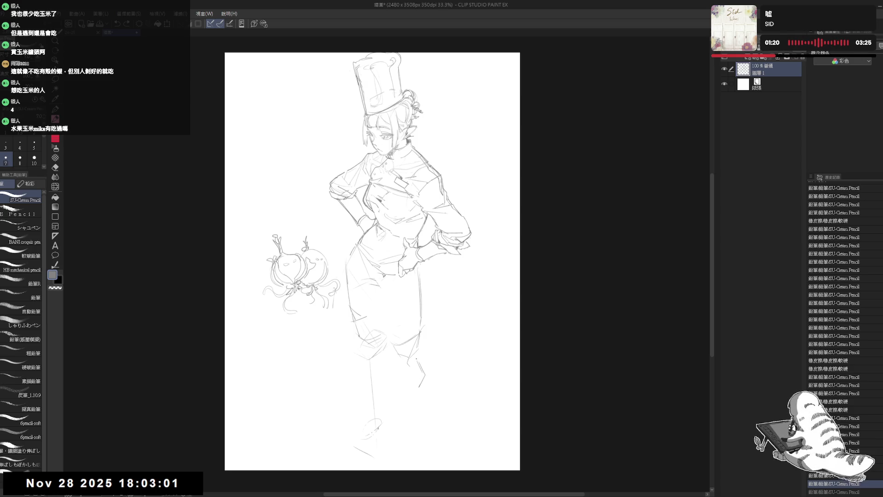
{"action": "left_click_drag", "start_coordinate": [427, 448], "coordinate": [432, 452]}
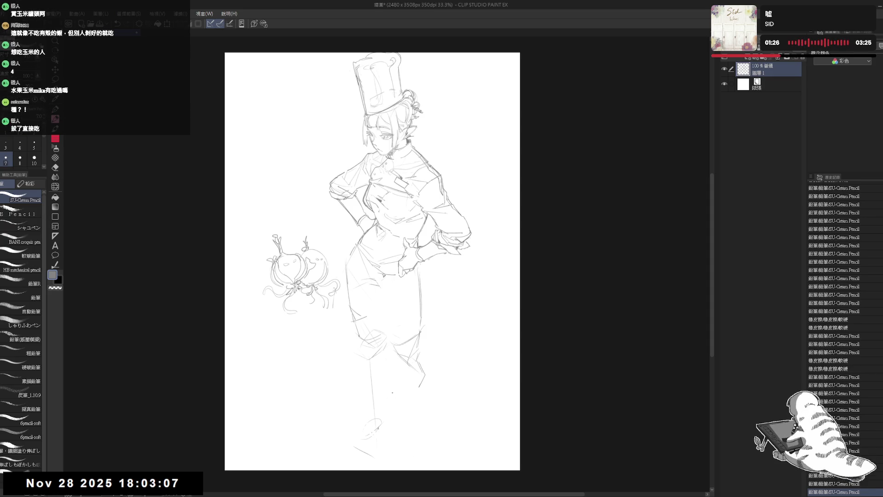
Draw the lower leg line down from the knee with a short stroke beside it
{"action": "key", "text": "e"}
{"action": "key", "text": "p"}
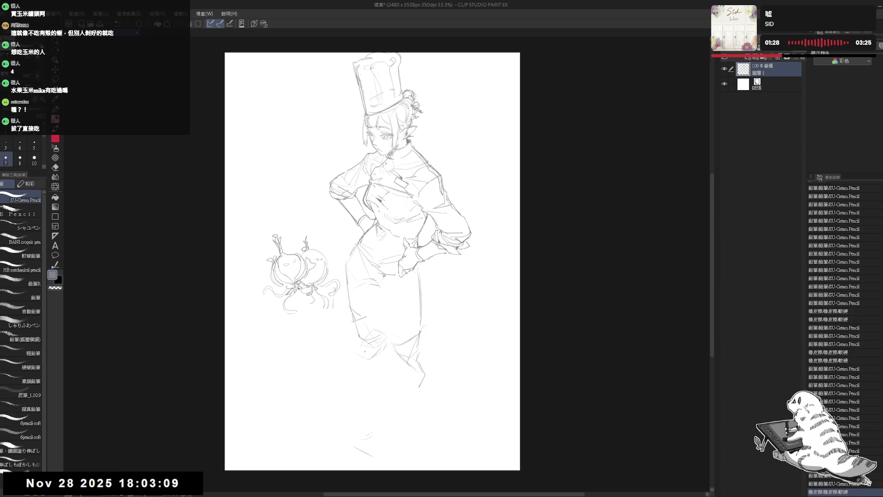
{"action": "left_click_drag", "start_coordinate": [357, 349], "coordinate": [377, 406]}
{"action": "mouse_move", "coordinate": [361, 347]}
{"action": "left_mouse_down"}
{"action": "mouse_move", "coordinate": [379, 437]}
{"action": "mouse_move", "coordinate": [396, 431]}
{"action": "left_mouse_up"}
{"action": "left_click_drag", "start_coordinate": [416, 382], "coordinate": [408, 394]}
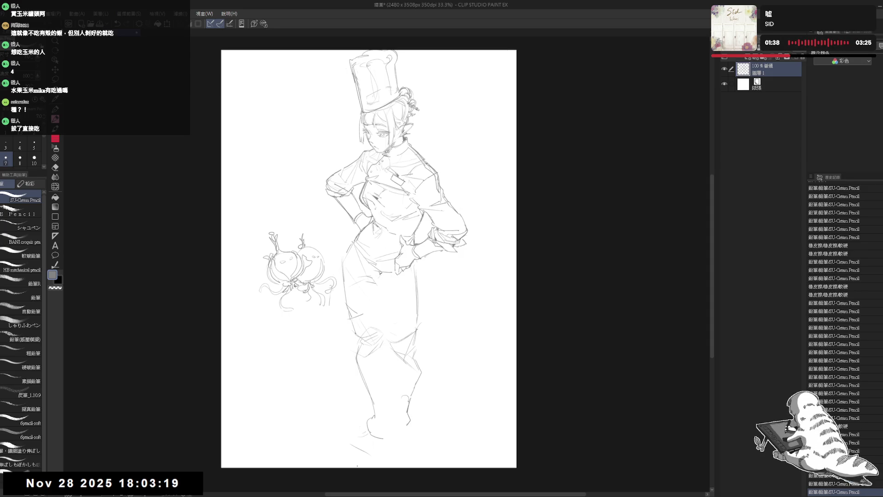
Sketch short strokes around the figure's feet
{"action": "key", "text": "e"}
{"action": "key", "text": "p"}
{"action": "left_click_drag", "start_coordinate": [373, 411], "coordinate": [387, 449]}
{"action": "left_click_drag", "start_coordinate": [405, 371], "coordinate": [411, 388]}
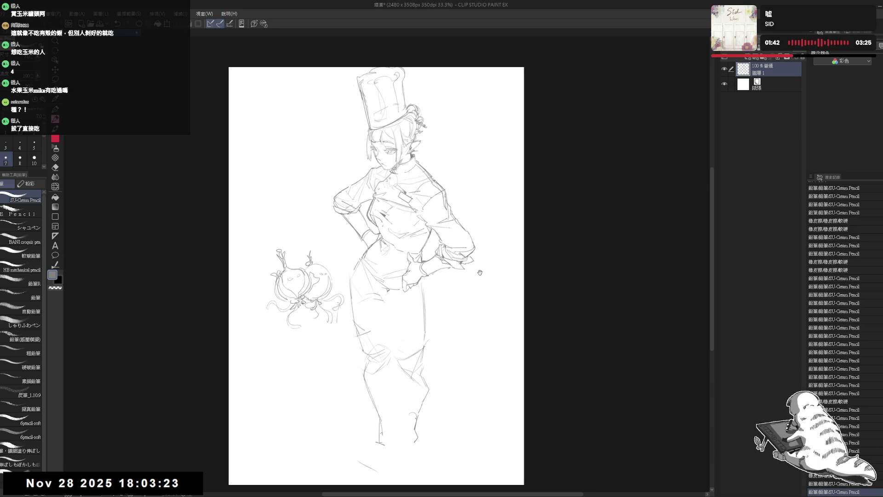
{"action": "left_click_drag", "start_coordinate": [443, 183], "coordinate": [444, 182]}
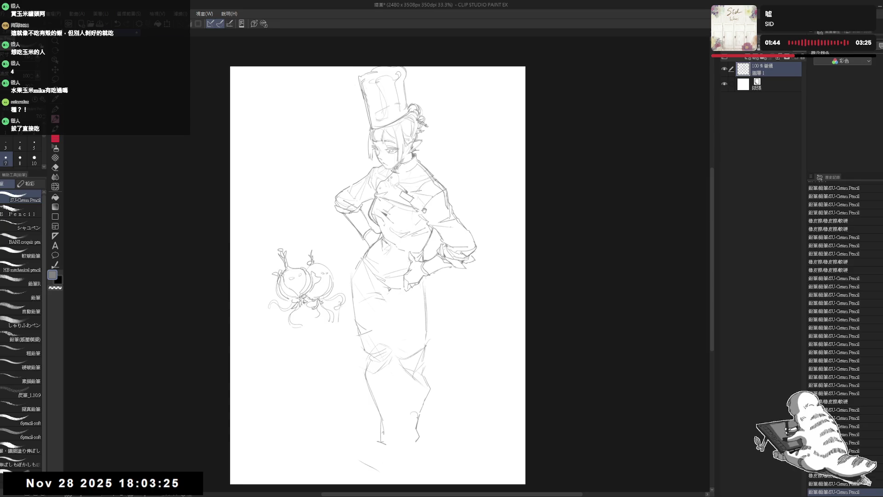
{"action": "left_click_drag", "start_coordinate": [424, 210], "coordinate": [422, 208]}
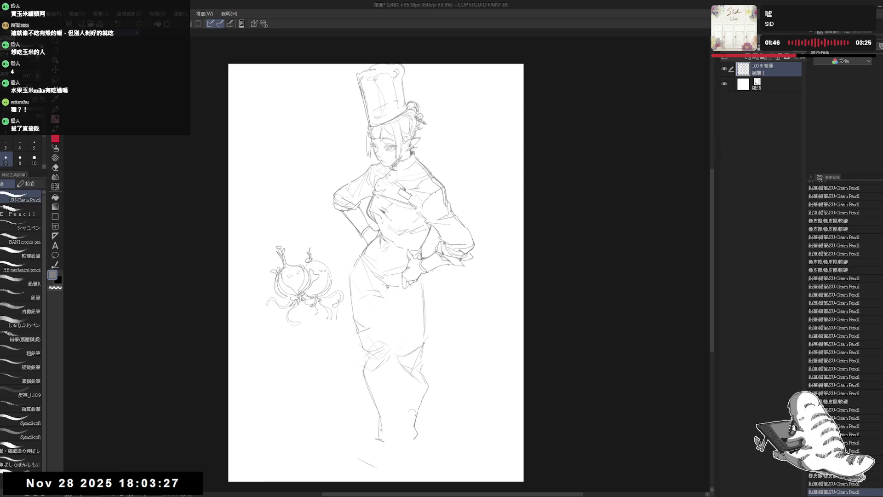
{"action": "left_click_drag", "start_coordinate": [410, 284], "coordinate": [406, 279]}
Erase a stray mark near the feet, draw a foot stroke, and clean stray lines around the knees
{"action": "key", "text": "e"}
{"action": "left_click", "coordinate": [341, 442]}
{"action": "key", "text": "p"}
{"action": "left_click_drag", "start_coordinate": [371, 434], "coordinate": [384, 442]}
{"action": "key", "text": "e"}
{"action": "left_click_drag", "start_coordinate": [373, 356], "coordinate": [391, 378]}
{"action": "key", "text": "p"}
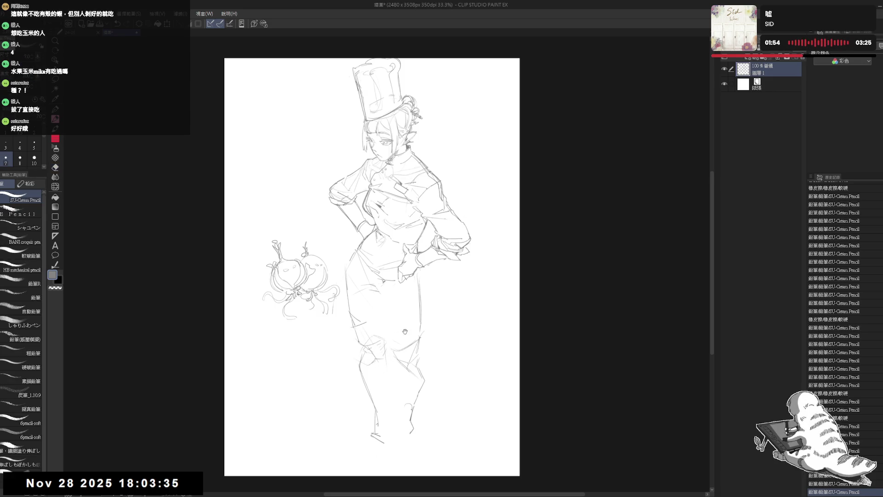
Erase lines around the waist and add a small pencil mark there
{"action": "scroll", "coordinate": [400, 310], "scroll_direction": "down", "scroll_amount": 2}
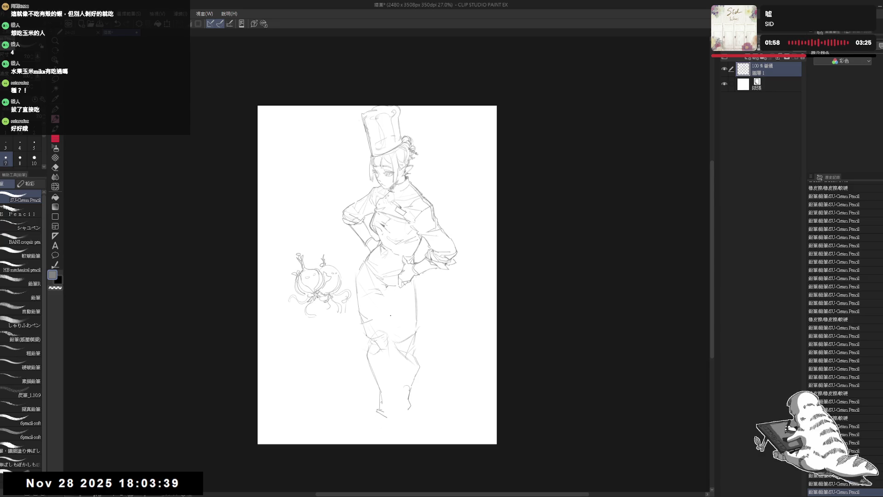
{"action": "scroll", "coordinate": [373, 299], "scroll_direction": "up", "scroll_amount": 2}
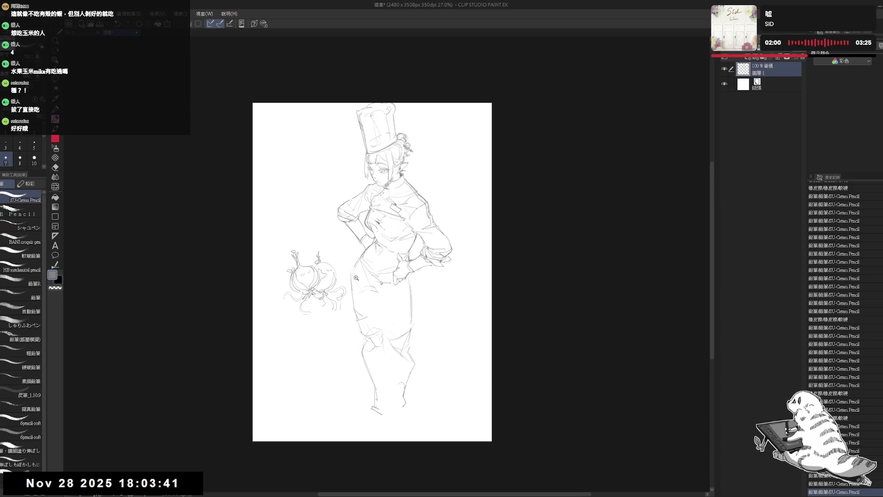
{"action": "key", "text": "e"}
{"action": "mouse_move", "coordinate": [360, 287]}
{"action": "left_mouse_down"}
{"action": "mouse_move", "coordinate": [383, 305]}
{"action": "mouse_move", "coordinate": [370, 285]}
{"action": "left_mouse_up"}
{"action": "key", "text": "p"}
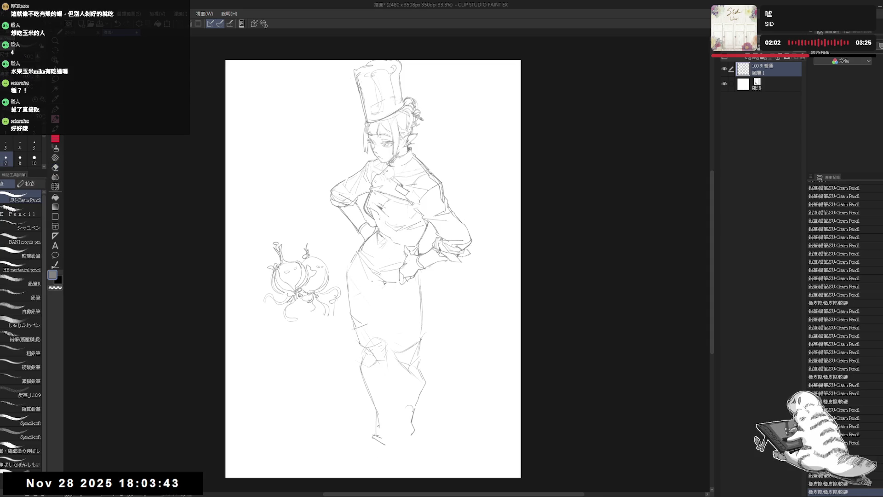
{"action": "left_click", "coordinate": [358, 272]}
Erase small waist marks, undo the last waist stroke, and mark the skirt
{"action": "key", "text": "e"}
{"action": "mouse_move", "coordinate": [384, 281]}
{"action": "left_mouse_down"}
{"action": "mouse_move", "coordinate": [376, 288]}
{"action": "mouse_move", "coordinate": [387, 287]}
{"action": "left_mouse_up"}
{"action": "key", "text": "p"}
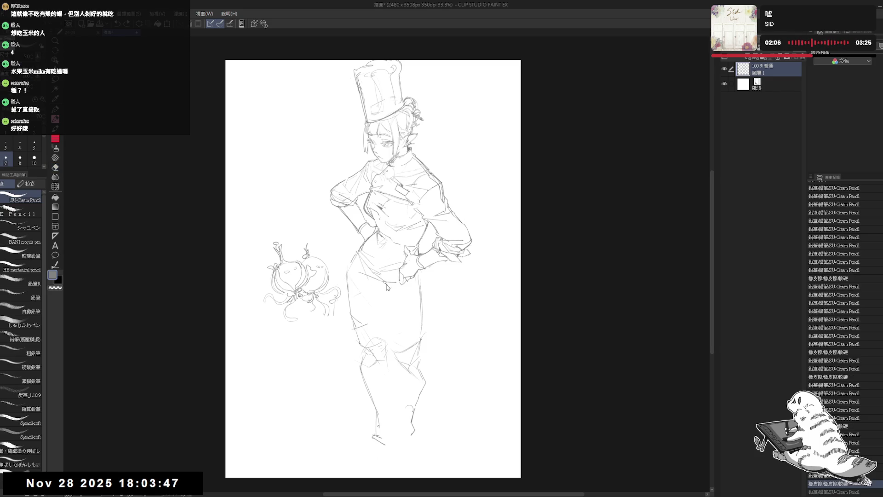
{"action": "key", "text": "ctrl+z"}
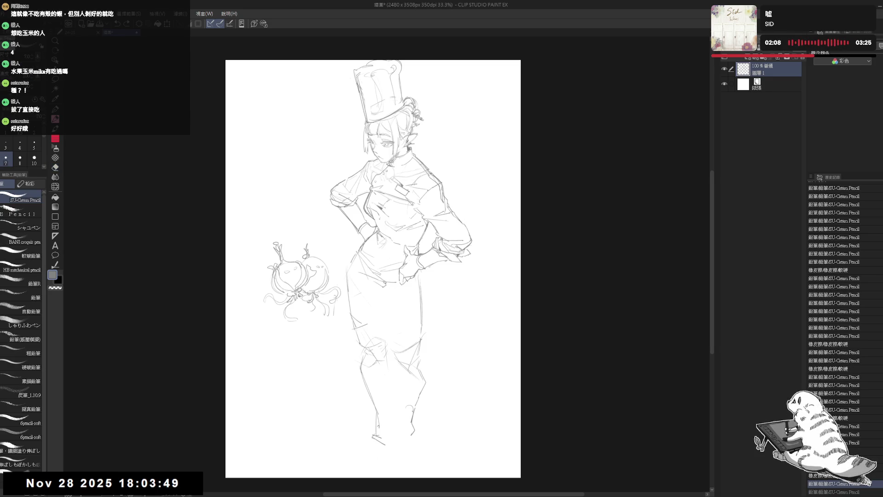
{"action": "left_click", "coordinate": [386, 330]}
Mirror the view to check, erase a stray line on the figure, and undo a stroke
{"action": "key", "text": "h"}
{"action": "key", "text": "h"}
{"action": "left_click_drag", "start_coordinate": [398, 305], "coordinate": [395, 298]}
{"action": "key", "text": "e"}
{"action": "mouse_move", "coordinate": [352, 260]}
{"action": "left_mouse_down"}
{"action": "mouse_move", "coordinate": [361, 272]}
{"action": "mouse_move", "coordinate": [358, 253]}
{"action": "left_mouse_up"}
{"action": "key", "text": "p"}
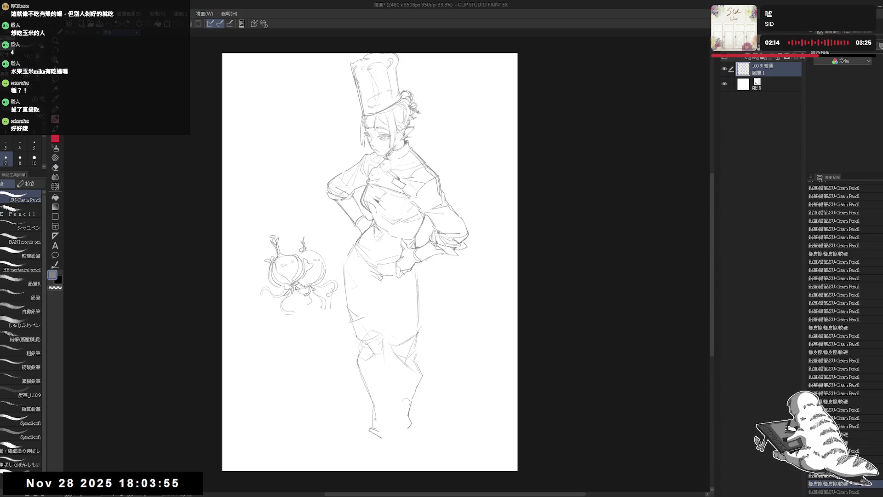
{"action": "key", "text": "ctrl+z"}
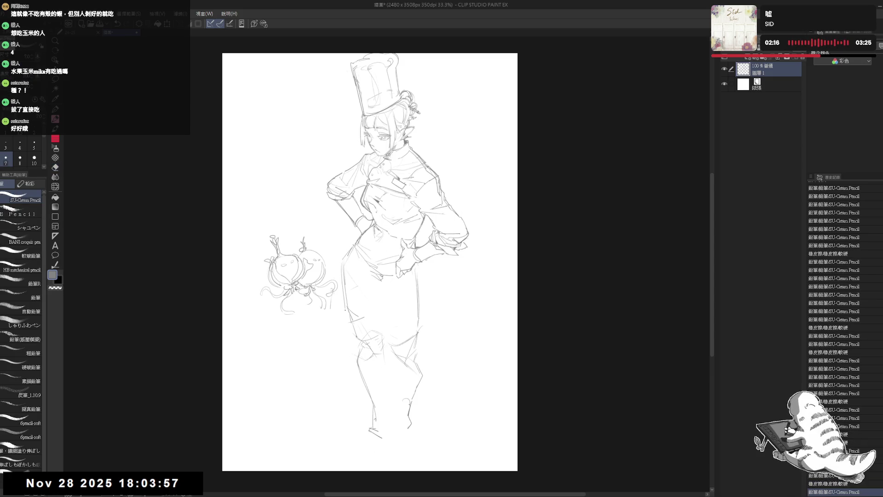
Remove a stray line on the skirt and mirror the view to check proportions
{"action": "key", "text": "e"}
{"action": "key", "text": "p"}
{"action": "mouse_move", "coordinate": [338, 252]}
{"action": "left_mouse_down"}
{"action": "mouse_move", "coordinate": [349, 318]}
{"action": "mouse_move", "coordinate": [375, 312]}
{"action": "left_mouse_up"}
{"action": "key", "text": "e"}
{"action": "key", "text": "p"}
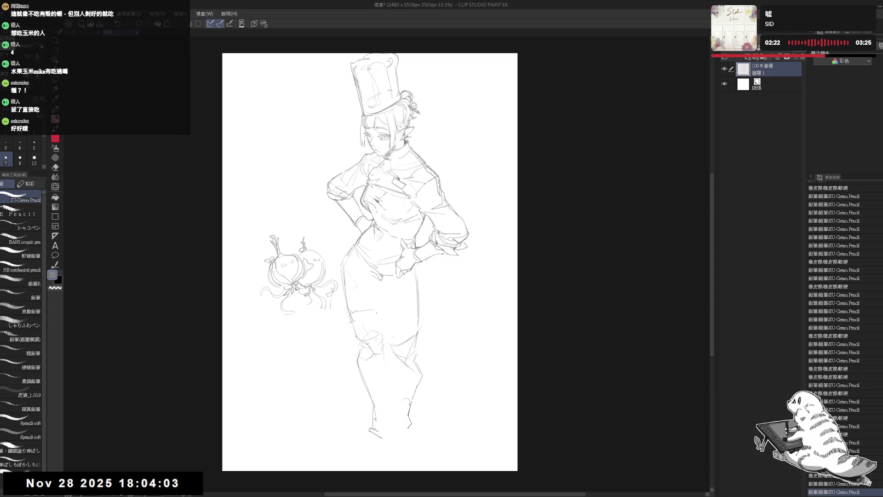
{"action": "key", "text": "h"}
{"action": "key", "text": "h"}
{"action": "left_click_drag", "start_coordinate": [428, 278], "coordinate": [410, 317]}
Draw and strengthen the skirt's right edge line
{"action": "key", "text": "e"}
{"action": "key", "text": "p"}
{"action": "left_click_drag", "start_coordinate": [413, 279], "coordinate": [417, 316]}
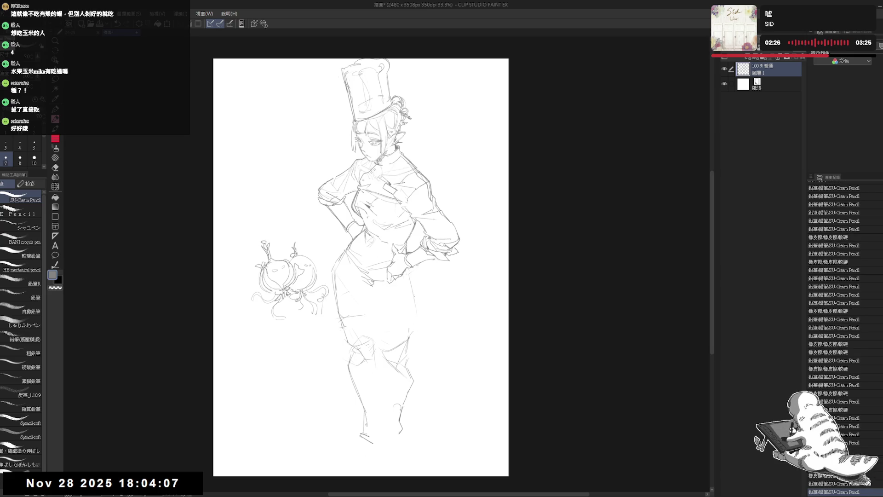
{"action": "left_click_drag", "start_coordinate": [412, 281], "coordinate": [409, 335]}
{"action": "left_click_drag", "start_coordinate": [408, 333], "coordinate": [410, 336]}
Erase the old waist and leg lines down the figure's left side
{"action": "left_click_drag", "start_coordinate": [399, 270], "coordinate": [357, 264]}
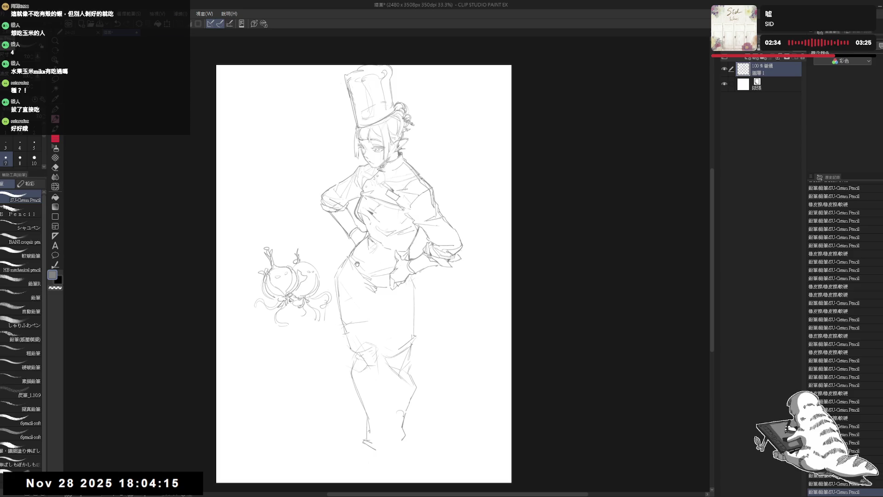
{"action": "scroll", "coordinate": [352, 260], "scroll_direction": "down", "scroll_amount": 1}
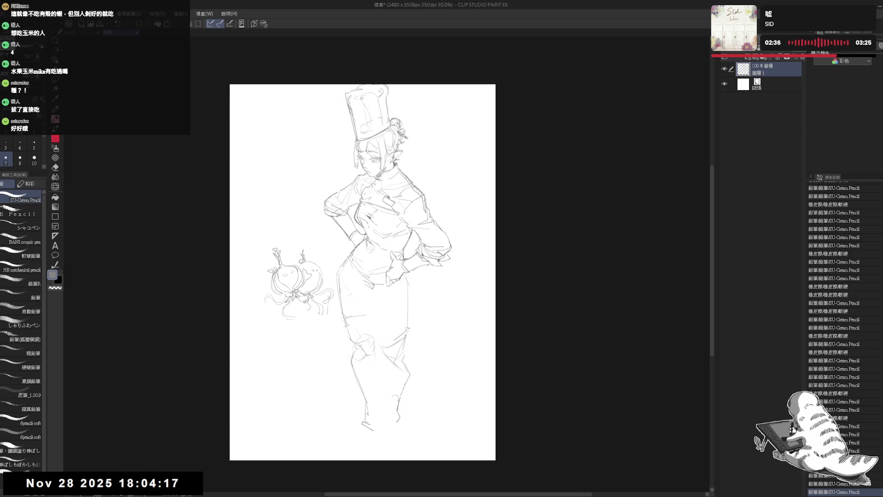
{"action": "key", "text": "e"}
{"action": "mouse_move", "coordinate": [350, 264]}
{"action": "left_mouse_down"}
{"action": "mouse_move", "coordinate": [336, 297]}
{"action": "mouse_move", "coordinate": [371, 384]}
{"action": "mouse_move", "coordinate": [362, 333]}
{"action": "mouse_move", "coordinate": [363, 416]}
{"action": "left_mouse_up"}
Erase the old left lower-leg and waist lines, undoing a trial pencil stroke
{"action": "mouse_move", "coordinate": [348, 260]}
{"action": "left_mouse_down"}
{"action": "mouse_move", "coordinate": [364, 241]}
{"action": "mouse_move", "coordinate": [345, 272]}
{"action": "mouse_move", "coordinate": [351, 318]}
{"action": "left_mouse_up"}
{"action": "key", "text": "p"}
{"action": "key", "text": "e"}
{"action": "key", "text": "p"}
{"action": "key", "text": "e"}
{"action": "key", "text": "p"}
{"action": "mouse_move", "coordinate": [351, 276]}
{"action": "left_mouse_down"}
{"action": "mouse_move", "coordinate": [354, 313]}
{"action": "mouse_move", "coordinate": [386, 313]}
{"action": "left_mouse_up"}
{"action": "key", "text": "e"}
{"action": "key", "text": "ctrl+z"}
Erase a lower-left line, then draw the lower-body line, skirt hem curve and the skirt's right side
{"action": "left_click_drag", "start_coordinate": [362, 341], "coordinate": [368, 335]}
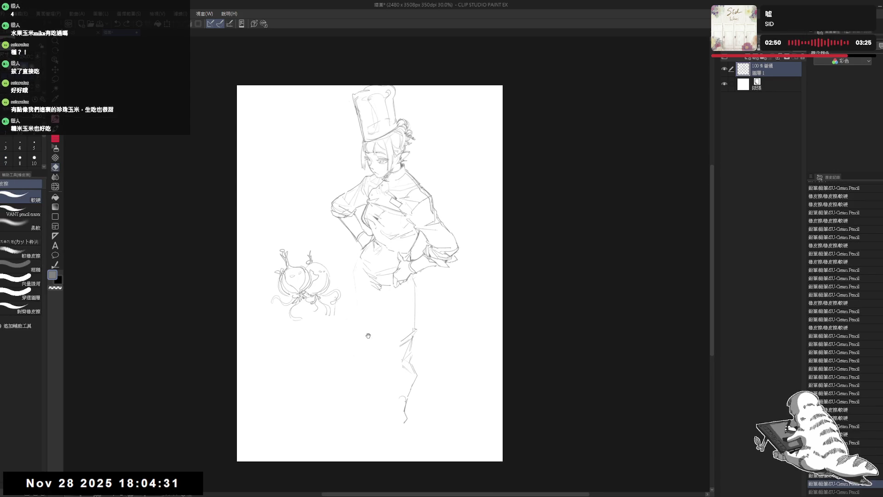
{"action": "mouse_move", "coordinate": [376, 295]}
{"action": "left_mouse_down"}
{"action": "mouse_move", "coordinate": [348, 270]}
{"action": "mouse_move", "coordinate": [366, 329]}
{"action": "left_mouse_up"}
{"action": "key", "text": "p"}
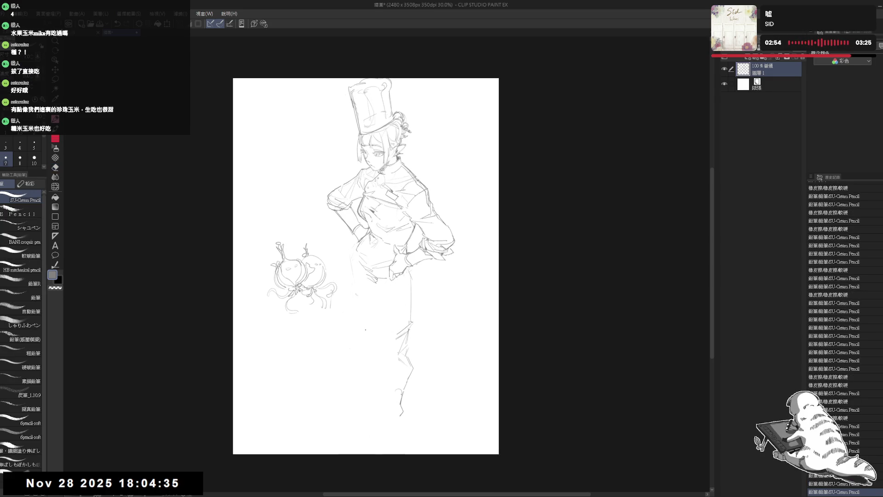
{"action": "left_click_drag", "start_coordinate": [358, 292], "coordinate": [368, 330]}
{"action": "mouse_move", "coordinate": [358, 281]}
{"action": "left_mouse_down"}
{"action": "mouse_move", "coordinate": [364, 304]}
{"action": "mouse_move", "coordinate": [405, 285]}
{"action": "mouse_move", "coordinate": [368, 329]}
{"action": "left_mouse_up"}
{"action": "mouse_move", "coordinate": [416, 289]}
{"action": "left_mouse_down"}
{"action": "mouse_move", "coordinate": [423, 335]}
{"action": "mouse_move", "coordinate": [404, 368]}
{"action": "mouse_move", "coordinate": [404, 311]}
{"action": "mouse_move", "coordinate": [376, 429]}
{"action": "left_mouse_up"}
Extend the right leg line downward and add the skirt's left line and curved lower hem
{"action": "key", "text": "e"}
{"action": "key", "text": "p"}
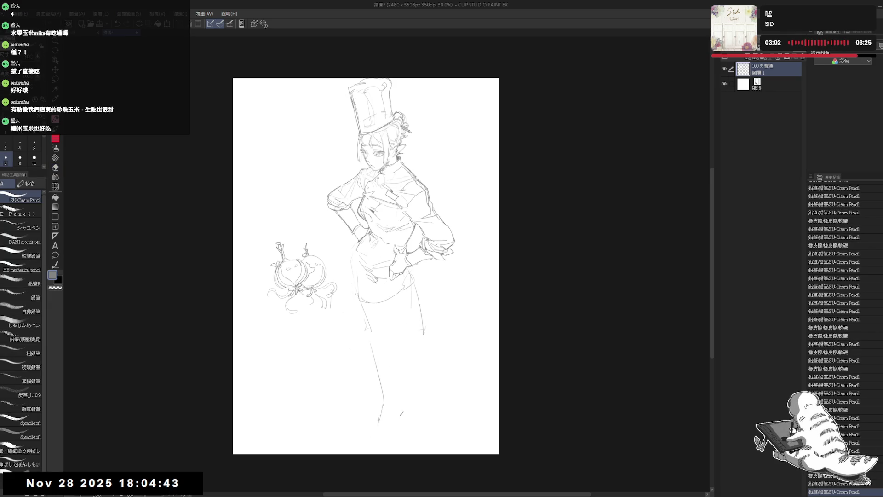
{"action": "left_click_drag", "start_coordinate": [421, 315], "coordinate": [461, 401]}
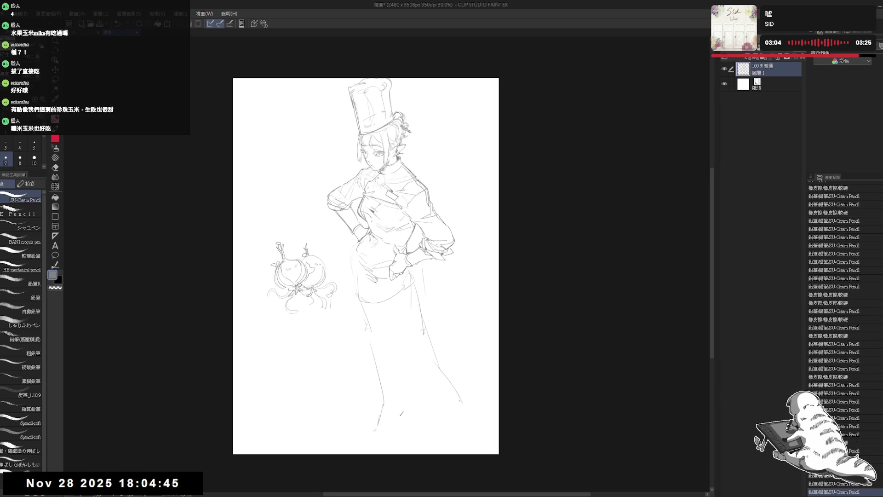
{"action": "left_click_drag", "start_coordinate": [440, 292], "coordinate": [436, 298]}
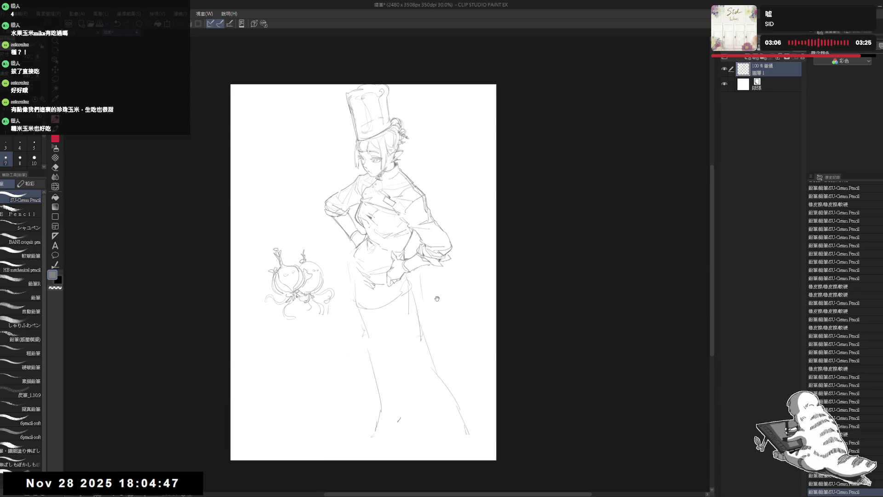
{"action": "left_click_drag", "start_coordinate": [357, 306], "coordinate": [348, 324]}
{"action": "mouse_move", "coordinate": [358, 336]}
{"action": "left_mouse_down"}
{"action": "mouse_move", "coordinate": [410, 327]}
{"action": "mouse_move", "coordinate": [349, 357]}
{"action": "mouse_move", "coordinate": [358, 406]}
{"action": "left_mouse_up"}
Erase the right-side skirt and leg lines, a stray mark, and most of the left leg lines
{"action": "key", "text": "e"}
{"action": "left_click_drag", "start_coordinate": [420, 299], "coordinate": [451, 383]}
{"action": "left_click_drag", "start_coordinate": [432, 355], "coordinate": [401, 392]}
{"action": "mouse_move", "coordinate": [381, 346]}
{"action": "left_mouse_down"}
{"action": "mouse_move", "coordinate": [378, 414]}
{"action": "mouse_move", "coordinate": [408, 426]}
{"action": "left_mouse_up"}
{"action": "key", "text": "p"}
{"action": "key", "text": "e"}
{"action": "left_click_drag", "start_coordinate": [349, 331], "coordinate": [353, 410]}
{"action": "key", "text": "p"}
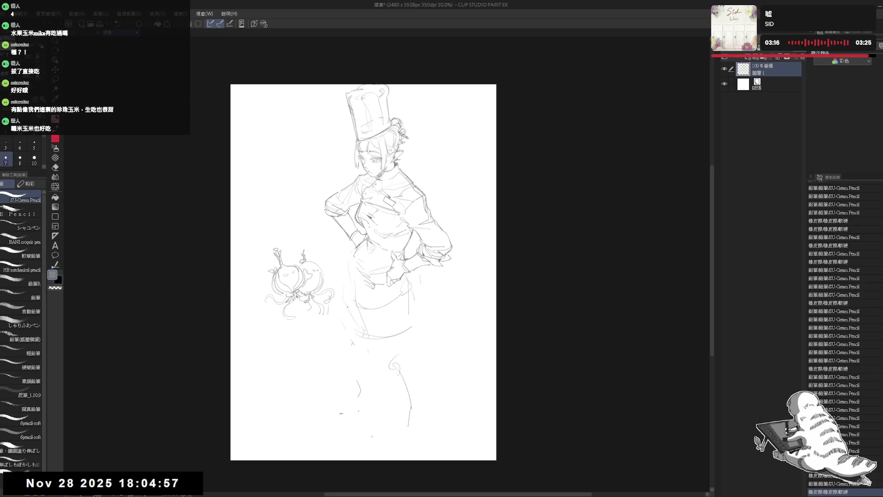
Sketch the foot, erase the hem curve and old foot strokes, then thicken the pencil to 8 and draw the shoe sole
{"action": "mouse_move", "coordinate": [358, 331]}
{"action": "left_mouse_down"}
{"action": "mouse_move", "coordinate": [346, 341]}
{"action": "mouse_move", "coordinate": [352, 332]}
{"action": "left_mouse_up"}
{"action": "key", "text": "e"}
{"action": "mouse_move", "coordinate": [412, 327]}
{"action": "left_mouse_down"}
{"action": "mouse_move", "coordinate": [368, 338]}
{"action": "mouse_move", "coordinate": [363, 414]}
{"action": "left_mouse_up"}
{"action": "key", "text": "p"}
{"action": "key", "text": "e"}
{"action": "mouse_move", "coordinate": [338, 354]}
{"action": "left_mouse_down"}
{"action": "mouse_move", "coordinate": [366, 343]}
{"action": "mouse_move", "coordinate": [343, 343]}
{"action": "mouse_move", "coordinate": [363, 327]}
{"action": "mouse_move", "coordinate": [349, 324]}
{"action": "mouse_move", "coordinate": [363, 329]}
{"action": "left_mouse_up"}
{"action": "key", "text": "p"}
{"action": "key", "text": "]"}
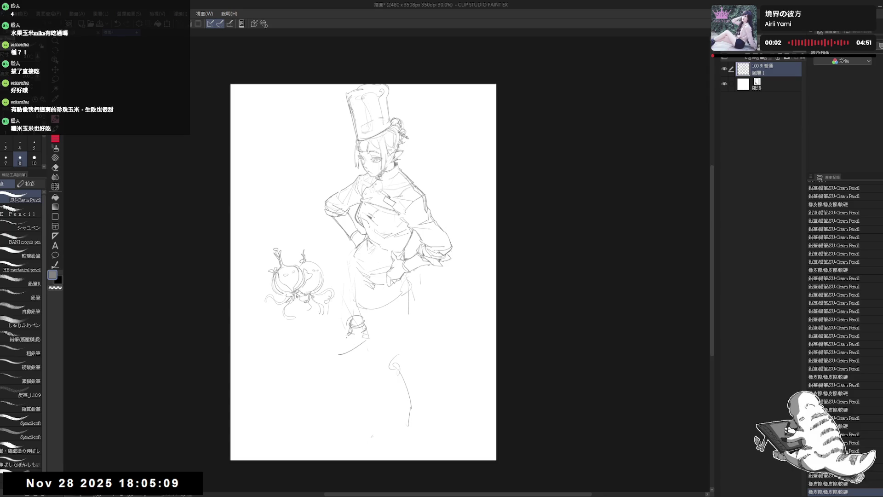
{"action": "left_click_drag", "start_coordinate": [330, 355], "coordinate": [368, 333]}
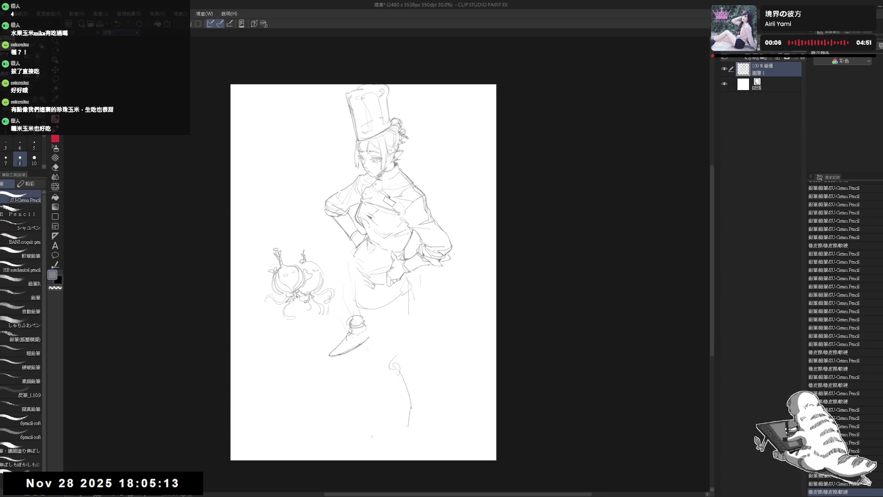
Check the figure mirrored, add small skirt and knee marks, and draw the other lower leg to the ankle
{"action": "key", "text": "h"}
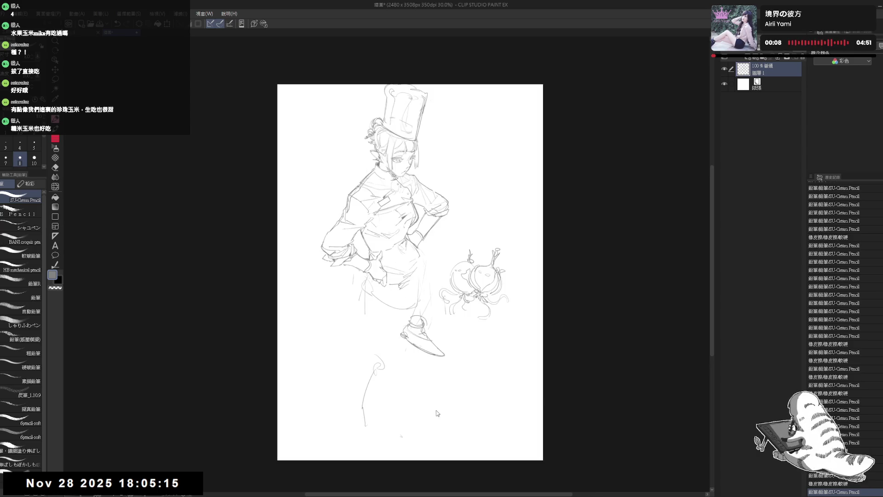
{"action": "key", "text": "h"}
{"action": "left_click_drag", "start_coordinate": [393, 285], "coordinate": [394, 286]}
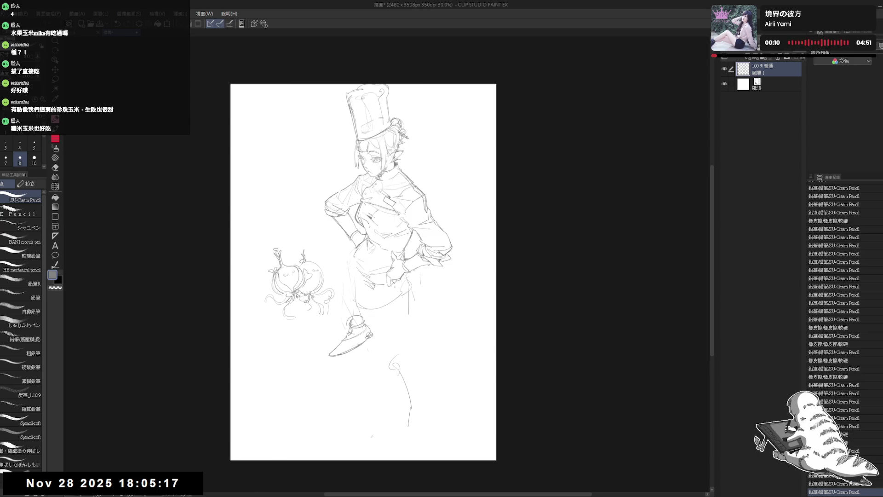
{"action": "left_click_drag", "start_coordinate": [395, 329], "coordinate": [396, 331]}
{"action": "left_click_drag", "start_coordinate": [397, 333], "coordinate": [403, 354]}
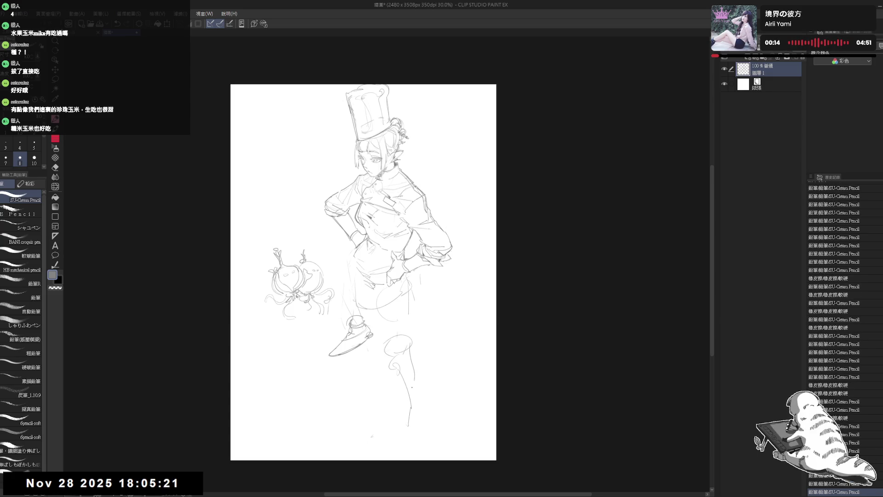
{"action": "left_click_drag", "start_coordinate": [410, 401], "coordinate": [394, 443]}
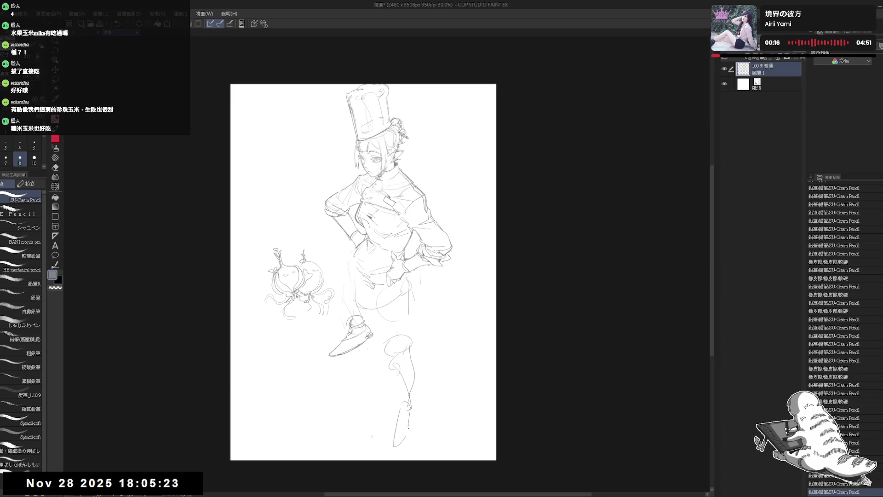
{"action": "left_click_drag", "start_coordinate": [399, 409], "coordinate": [412, 405]}
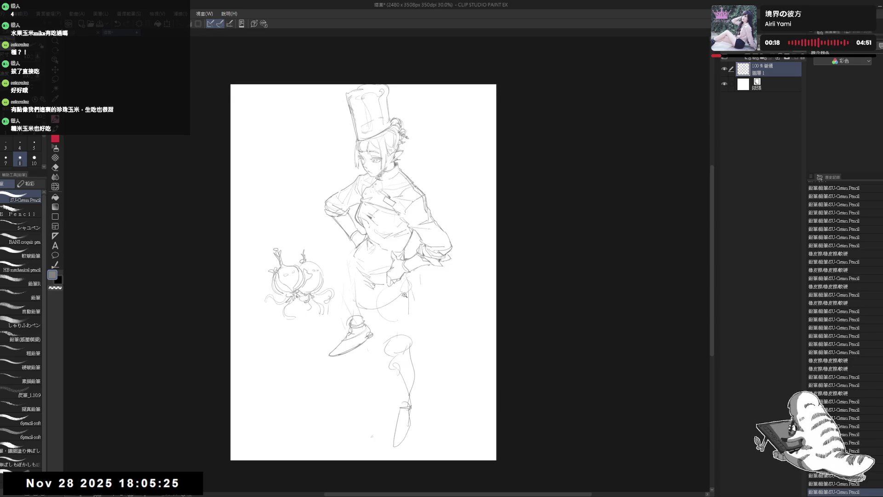
Erase stray lines beside the round guide, darken the waist line and clear loose lines around it
{"action": "scroll", "coordinate": [404, 296], "scroll_direction": "up", "scroll_amount": 2}
{"action": "key", "text": "e"}
{"action": "left_click_drag", "start_coordinate": [394, 308], "coordinate": [411, 302]}
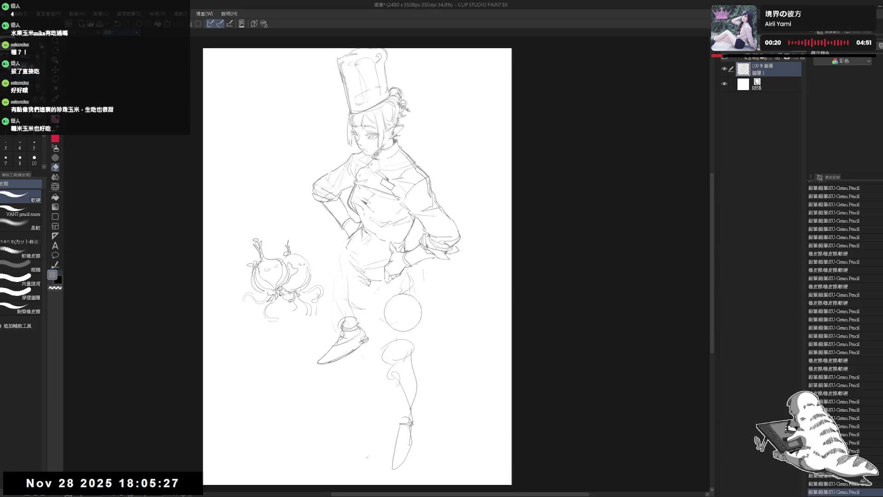
{"action": "key", "text": "p"}
{"action": "left_click_drag", "start_coordinate": [371, 243], "coordinate": [383, 249]}
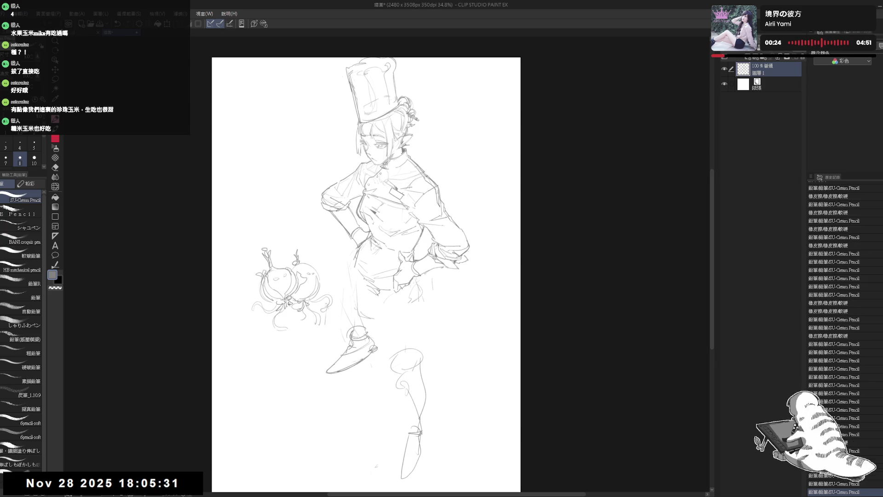
{"action": "key", "text": "e"}
{"action": "mouse_move", "coordinate": [363, 276]}
{"action": "left_mouse_down"}
{"action": "mouse_move", "coordinate": [382, 289]}
{"action": "mouse_move", "coordinate": [388, 263]}
{"action": "mouse_move", "coordinate": [382, 289]}
{"action": "left_mouse_up"}
{"action": "key", "text": "p"}
Draw the left outline of the hip and extend it down the side of the leg
{"action": "key", "text": "e"}
{"action": "key", "text": "p"}
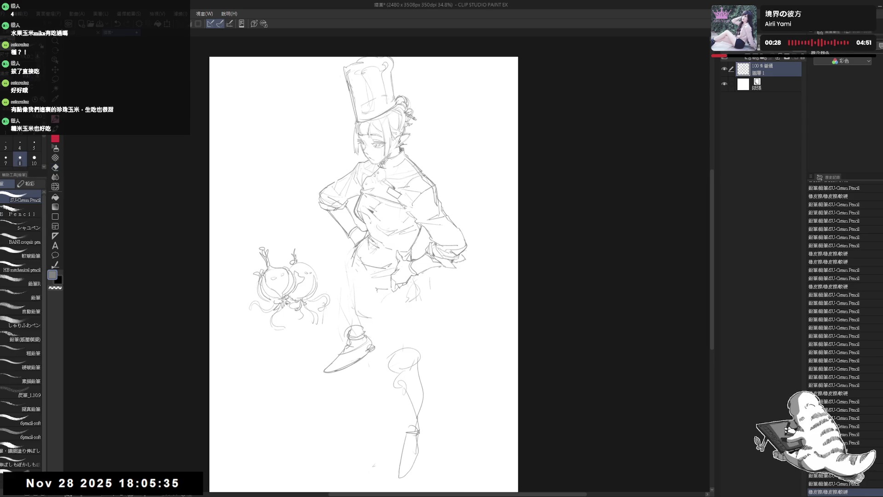
{"action": "key", "text": "e"}
{"action": "left_click_drag", "start_coordinate": [371, 351], "coordinate": [362, 351]}
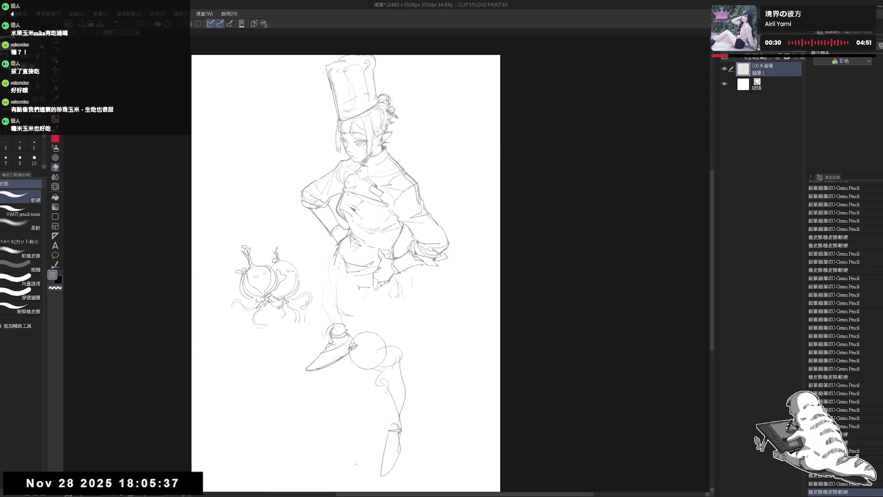
{"action": "left_click_drag", "start_coordinate": [328, 284], "coordinate": [330, 297]}
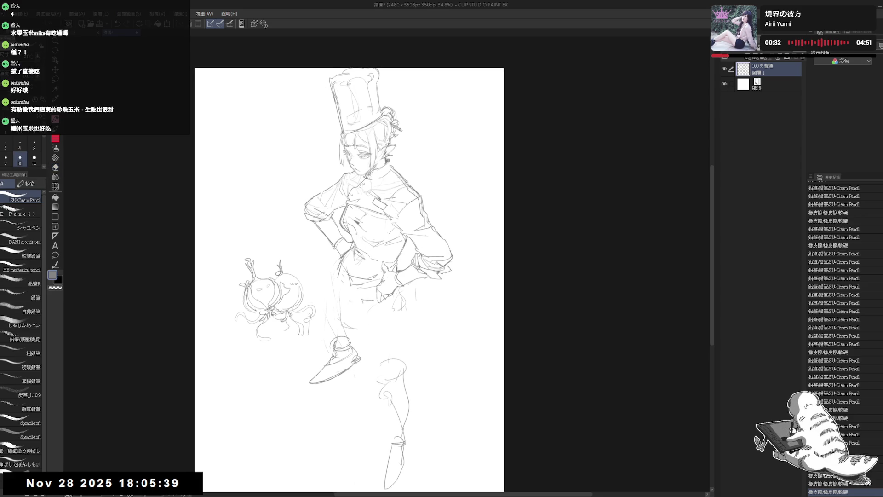
{"action": "key", "text": "p"}
{"action": "left_click_drag", "start_coordinate": [338, 262], "coordinate": [331, 324]}
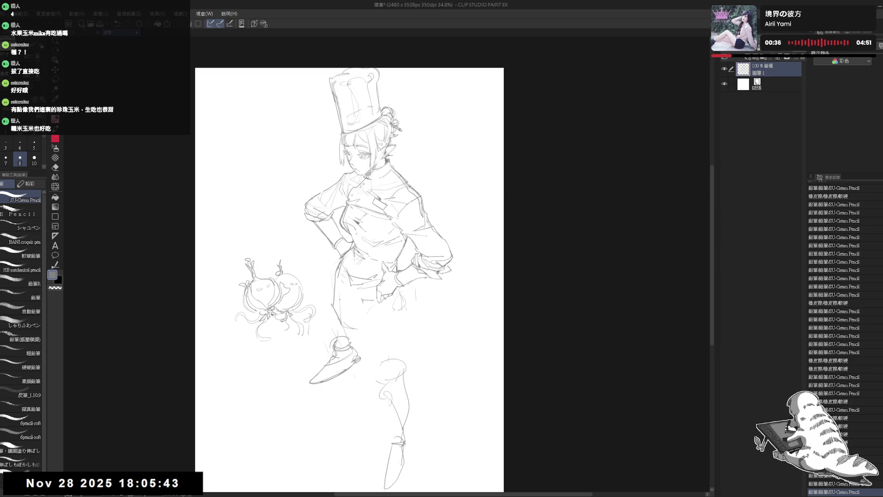
{"action": "left_click_drag", "start_coordinate": [341, 271], "coordinate": [363, 316]}
Fade out the old shoe sketch with the soft eraser, then sketch a new leg line and hip stroke
{"action": "key", "text": "e"}
{"action": "left_click", "coordinate": [20, 270]}
{"action": "left_click", "coordinate": [26, 224]}
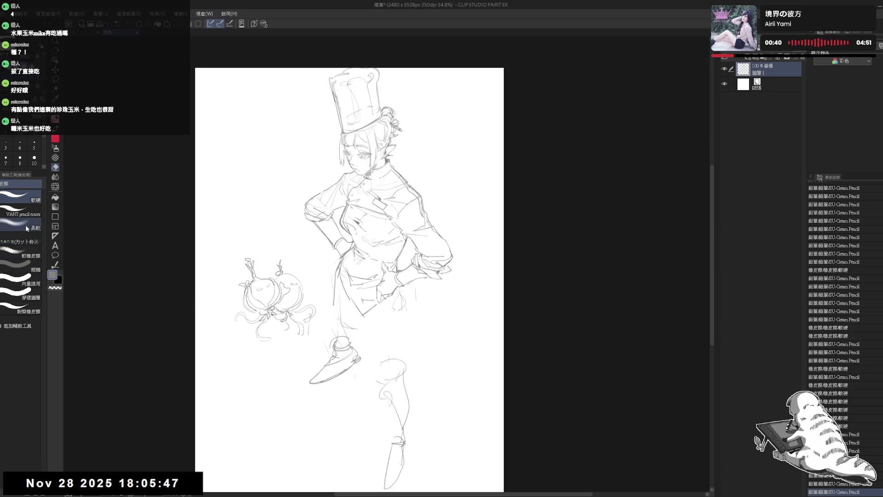
{"action": "mouse_move", "coordinate": [335, 350]}
{"action": "left_mouse_down"}
{"action": "mouse_move", "coordinate": [355, 359]}
{"action": "mouse_move", "coordinate": [350, 349]}
{"action": "left_mouse_up"}
{"action": "key", "text": "p"}
{"action": "left_click_drag", "start_coordinate": [360, 307], "coordinate": [361, 341]}
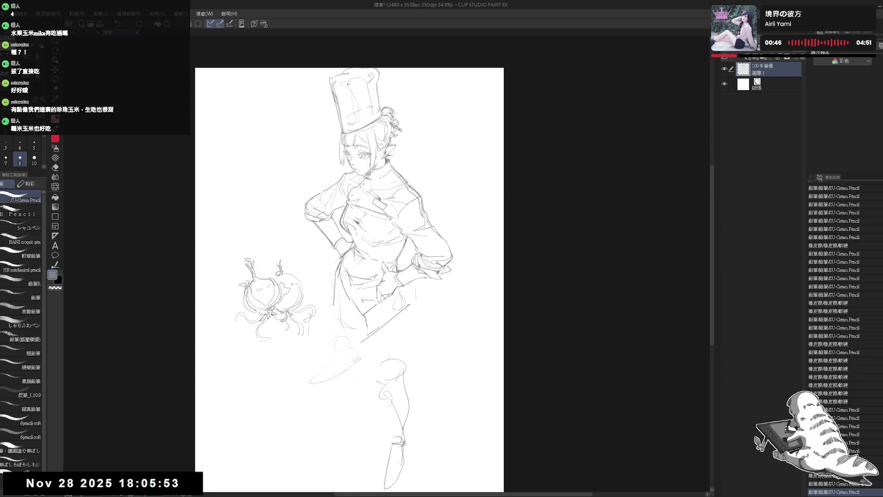
{"action": "left_click_drag", "start_coordinate": [404, 286], "coordinate": [391, 307]}
Erase lines around the thigh, draw the new thigh outline and mark the knee
{"action": "key", "text": "e"}
{"action": "key", "text": "p"}
{"action": "left_click_drag", "start_coordinate": [327, 261], "coordinate": [328, 259]}
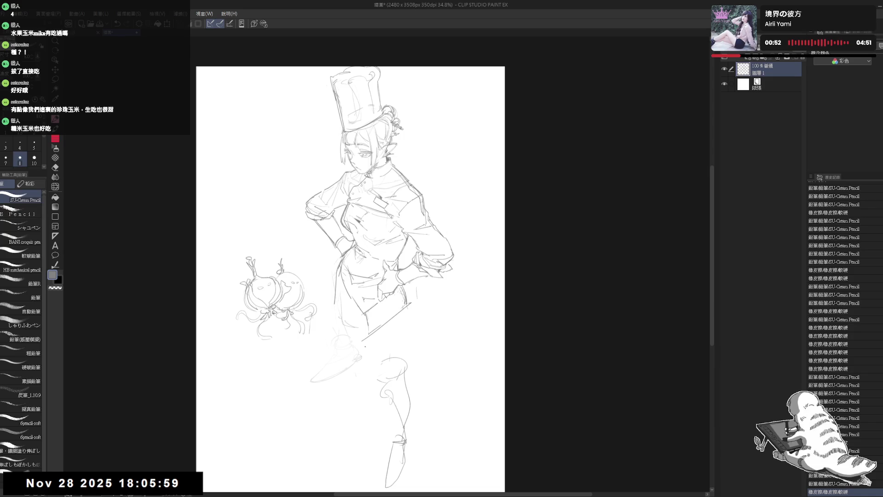
{"action": "key", "text": "e"}
{"action": "left_click_drag", "start_coordinate": [358, 333], "coordinate": [350, 322]}
{"action": "key", "text": "p"}
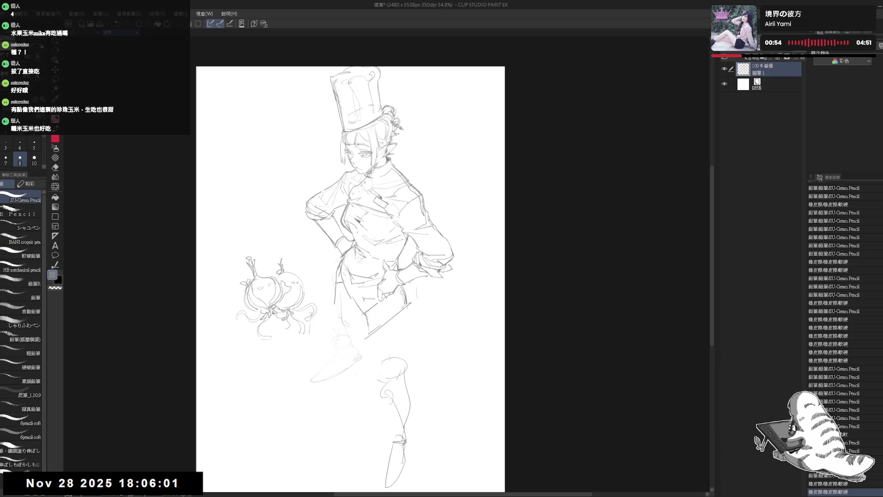
{"action": "left_click_drag", "start_coordinate": [349, 276], "coordinate": [341, 269]}
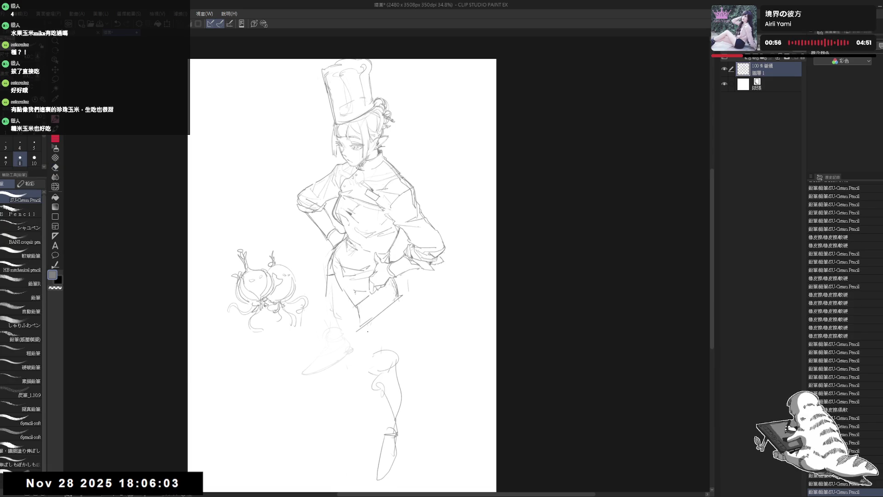
{"action": "left_click_drag", "start_coordinate": [367, 332], "coordinate": [372, 358]}
{"action": "left_click", "coordinate": [357, 353]}
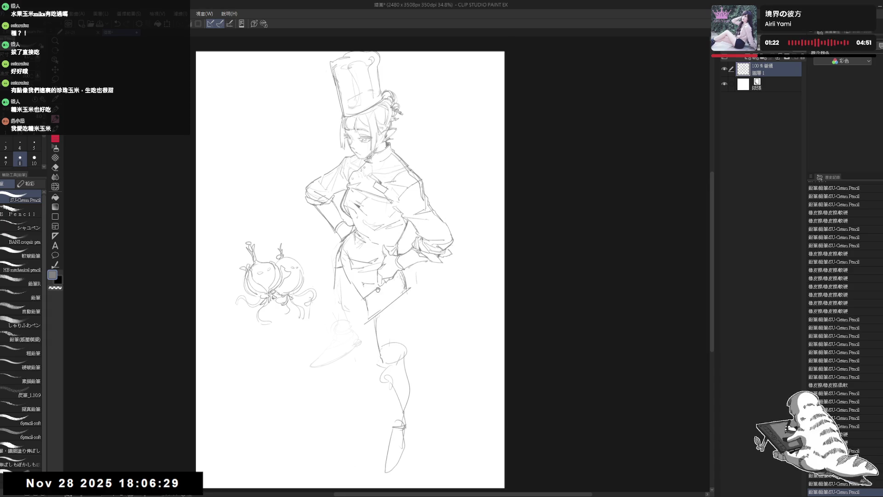
Erase lines around the hand on the hip, check the mirrored view, and darken the thigh outline
{"action": "key", "text": "e"}
{"action": "mouse_move", "coordinate": [416, 271]}
{"action": "left_mouse_down"}
{"action": "mouse_move", "coordinate": [402, 292]}
{"action": "mouse_move", "coordinate": [398, 286]}
{"action": "mouse_move", "coordinate": [407, 353]}
{"action": "mouse_move", "coordinate": [388, 340]}
{"action": "mouse_move", "coordinate": [381, 354]}
{"action": "left_mouse_up"}
{"action": "key", "text": "p"}
{"action": "key", "text": "e"}
{"action": "key", "text": "p"}
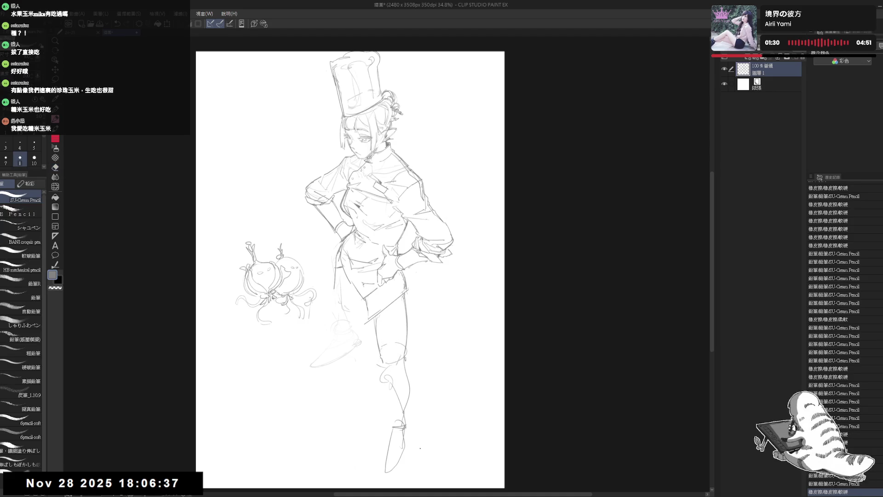
{"action": "key", "text": "h"}
{"action": "key", "text": "h"}
{"action": "scroll", "coordinate": [415, 284], "scroll_direction": "up", "scroll_amount": 2}
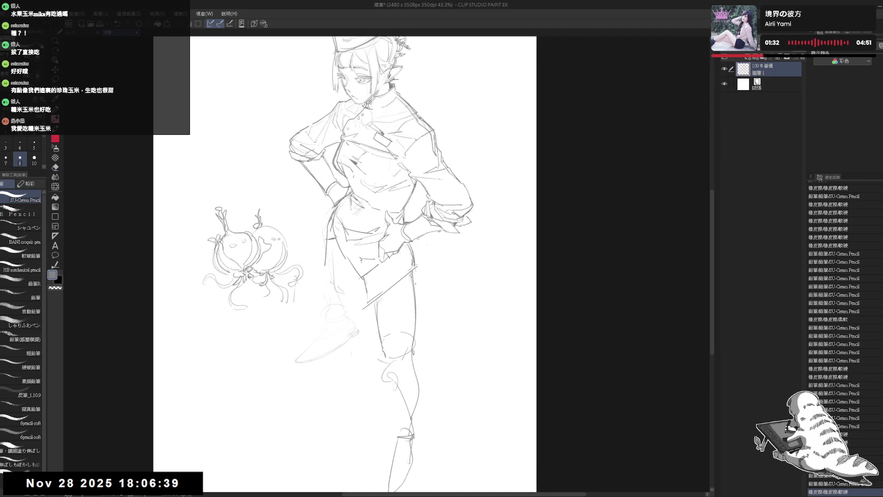
{"action": "mouse_move", "coordinate": [417, 285]}
{"action": "left_mouse_down"}
{"action": "mouse_move", "coordinate": [411, 351]}
{"action": "mouse_move", "coordinate": [381, 317]}
{"action": "mouse_move", "coordinate": [398, 290]}
{"action": "left_mouse_up"}
Add thigh strokes, undo the bad one, and redraw the lines around the knee
{"action": "key", "text": "e"}
{"action": "key", "text": "p"}
{"action": "mouse_move", "coordinate": [371, 303]}
{"action": "left_mouse_down"}
{"action": "mouse_move", "coordinate": [399, 288]}
{"action": "mouse_move", "coordinate": [389, 298]}
{"action": "mouse_move", "coordinate": [414, 298]}
{"action": "mouse_move", "coordinate": [388, 304]}
{"action": "mouse_move", "coordinate": [414, 298]}
{"action": "mouse_move", "coordinate": [401, 311]}
{"action": "mouse_move", "coordinate": [418, 300]}
{"action": "mouse_move", "coordinate": [404, 309]}
{"action": "mouse_move", "coordinate": [408, 324]}
{"action": "mouse_move", "coordinate": [392, 357]}
{"action": "left_mouse_up"}
{"action": "key", "text": "ctrl+z"}
{"action": "left_click_drag", "start_coordinate": [377, 322], "coordinate": [391, 352]}
Erase extra lines by the knee and draw the shin outline
{"action": "key", "text": "e"}
{"action": "key", "text": "p"}
{"action": "key", "text": "e"}
{"action": "mouse_move", "coordinate": [400, 322]}
{"action": "left_mouse_down"}
{"action": "mouse_move", "coordinate": [423, 334]}
{"action": "mouse_move", "coordinate": [390, 396]}
{"action": "mouse_move", "coordinate": [417, 418]}
{"action": "left_mouse_up"}
{"action": "key", "text": "p"}
{"action": "mouse_move", "coordinate": [392, 361]}
{"action": "left_mouse_down"}
{"action": "mouse_move", "coordinate": [410, 418]}
{"action": "mouse_move", "coordinate": [398, 418]}
{"action": "mouse_move", "coordinate": [404, 363]}
{"action": "mouse_move", "coordinate": [409, 410]}
{"action": "left_mouse_up"}
{"action": "key", "text": "e"}
{"action": "key", "text": "p"}
Redraw the shin down to the ankle, darken its back edge, and add a short line at the foot
{"action": "key", "text": "e"}
{"action": "key", "text": "p"}
{"action": "left_click_drag", "start_coordinate": [390, 352], "coordinate": [399, 405]}
{"action": "mouse_move", "coordinate": [417, 350]}
{"action": "left_mouse_down"}
{"action": "mouse_move", "coordinate": [420, 387]}
{"action": "mouse_move", "coordinate": [404, 362]}
{"action": "mouse_move", "coordinate": [400, 418]}
{"action": "left_mouse_up"}
{"action": "mouse_move", "coordinate": [421, 373]}
{"action": "left_mouse_down"}
{"action": "mouse_move", "coordinate": [411, 416]}
{"action": "mouse_move", "coordinate": [392, 443]}
{"action": "mouse_move", "coordinate": [405, 439]}
{"action": "left_mouse_up"}
{"action": "key", "text": "e"}
{"action": "key", "text": "p"}
{"action": "left_click_drag", "start_coordinate": [421, 349], "coordinate": [418, 367]}
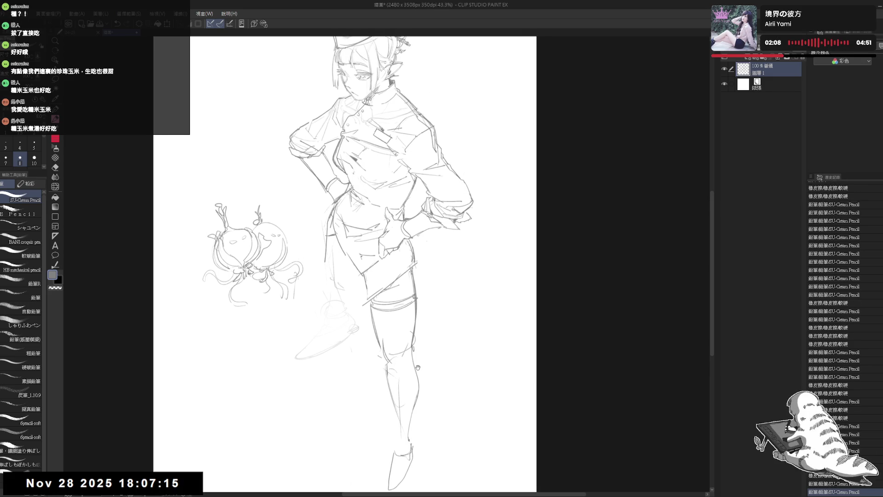
{"action": "scroll", "coordinate": [401, 341], "scroll_direction": "down", "scroll_amount": 3}
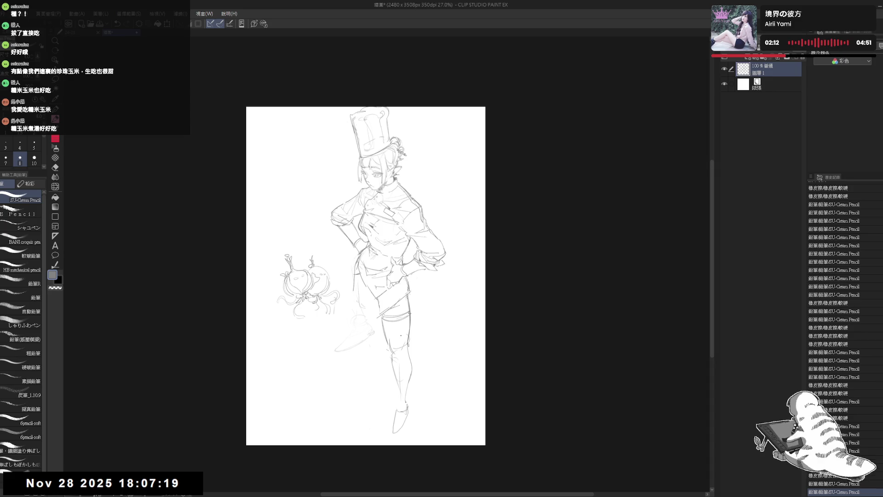
Reshape the lower leg outline, add a knee stroke, and check the pose mirrored
{"action": "scroll", "coordinate": [401, 335], "scroll_direction": "up", "scroll_amount": 1}
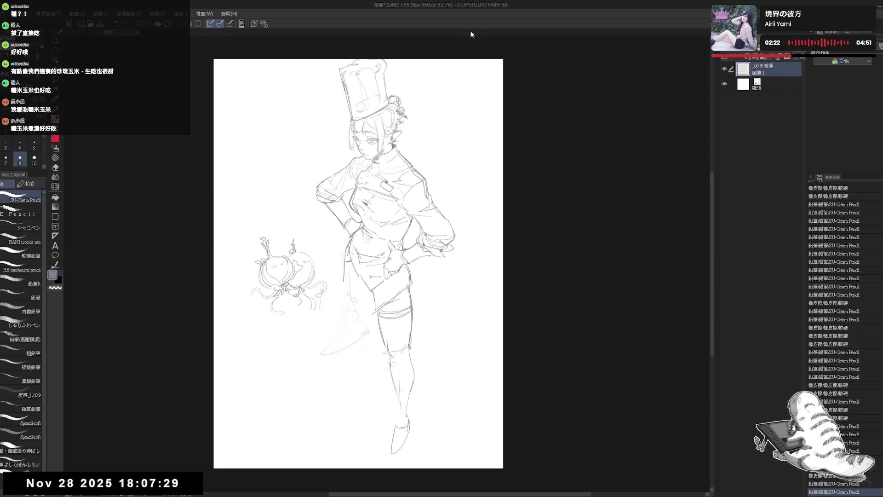
{"action": "left_click_drag", "start_coordinate": [411, 355], "coordinate": [409, 421]}
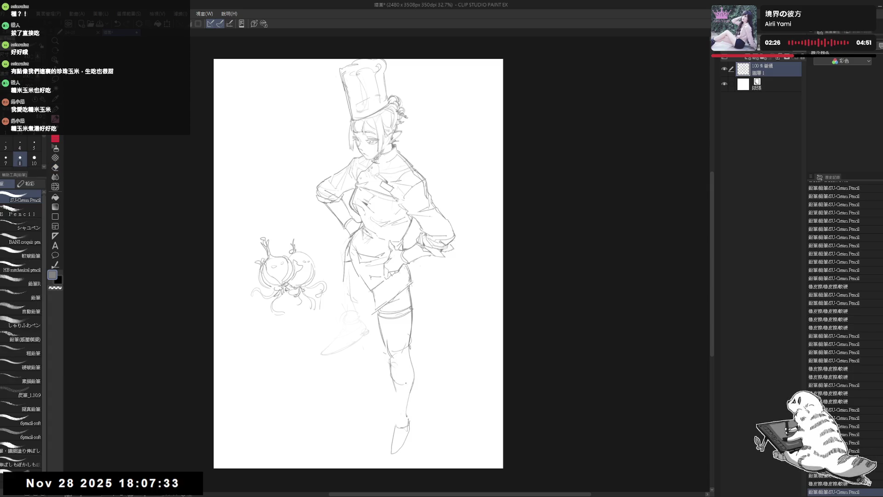
{"action": "mouse_move", "coordinate": [395, 380]}
{"action": "left_mouse_down"}
{"action": "mouse_move", "coordinate": [411, 376]}
{"action": "mouse_move", "coordinate": [397, 382]}
{"action": "mouse_move", "coordinate": [390, 357]}
{"action": "mouse_move", "coordinate": [395, 405]}
{"action": "left_mouse_up"}
{"action": "key", "text": "h"}
{"action": "key", "text": "h"}
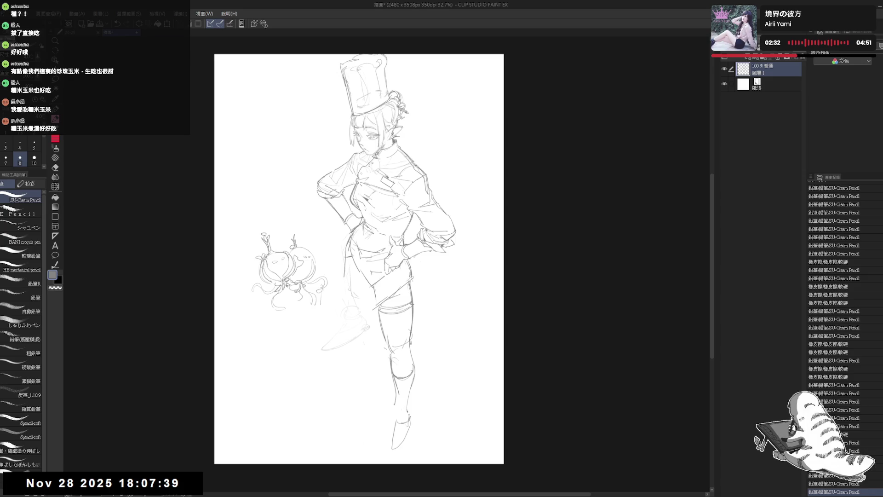
Erase the old foot sketch and draw the boot top, undoing a long stroke and cleaning a small bit
{"action": "key", "text": "e"}
{"action": "mouse_move", "coordinate": [395, 442]}
{"action": "left_mouse_down"}
{"action": "mouse_move", "coordinate": [415, 424]}
{"action": "mouse_move", "coordinate": [401, 431]}
{"action": "left_mouse_up"}
{"action": "key", "text": "p"}
{"action": "left_click_drag", "start_coordinate": [411, 388], "coordinate": [400, 448]}
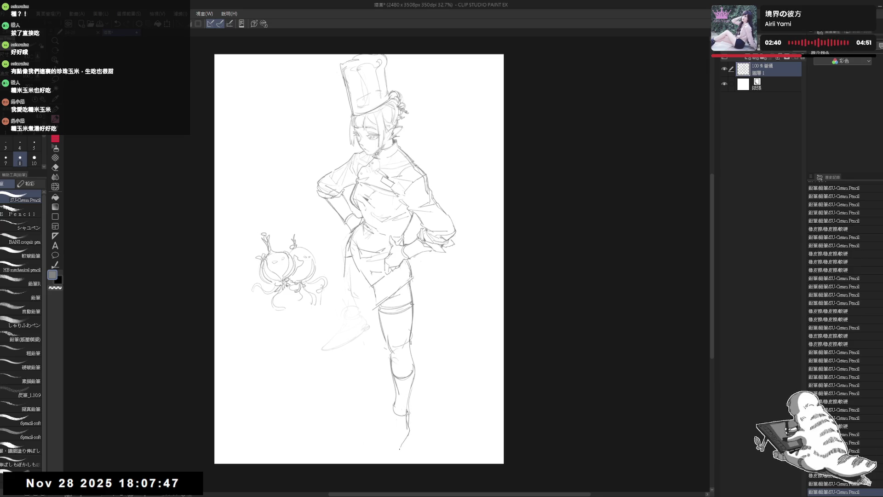
{"action": "key", "text": "ctrl+z"}
{"action": "key", "text": "ctrl+z"}
{"action": "mouse_move", "coordinate": [407, 414]}
{"action": "left_mouse_down"}
{"action": "mouse_move", "coordinate": [409, 425]}
{"action": "mouse_move", "coordinate": [391, 426]}
{"action": "mouse_move", "coordinate": [384, 453]}
{"action": "left_mouse_up"}
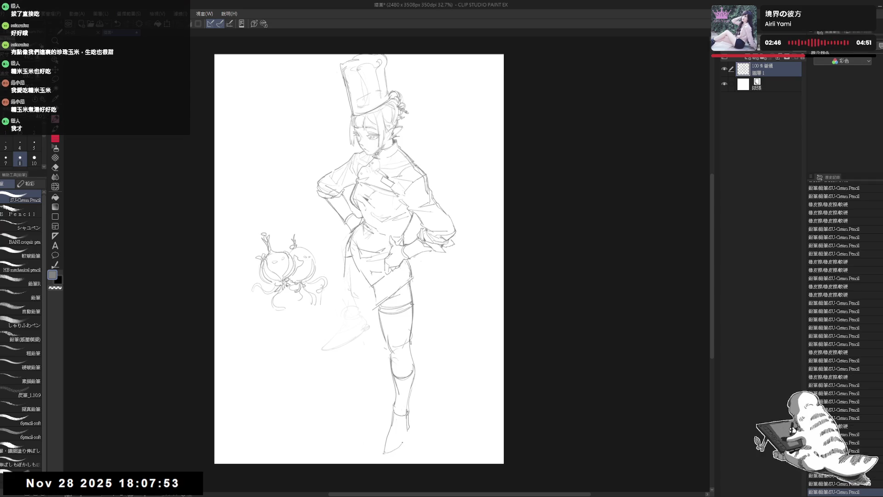
{"action": "key", "text": "e"}
{"action": "mouse_move", "coordinate": [403, 416]}
{"action": "left_mouse_down"}
{"action": "mouse_move", "coordinate": [419, 435]}
{"action": "mouse_move", "coordinate": [394, 455]}
{"action": "left_mouse_up"}
{"action": "key", "text": "p"}
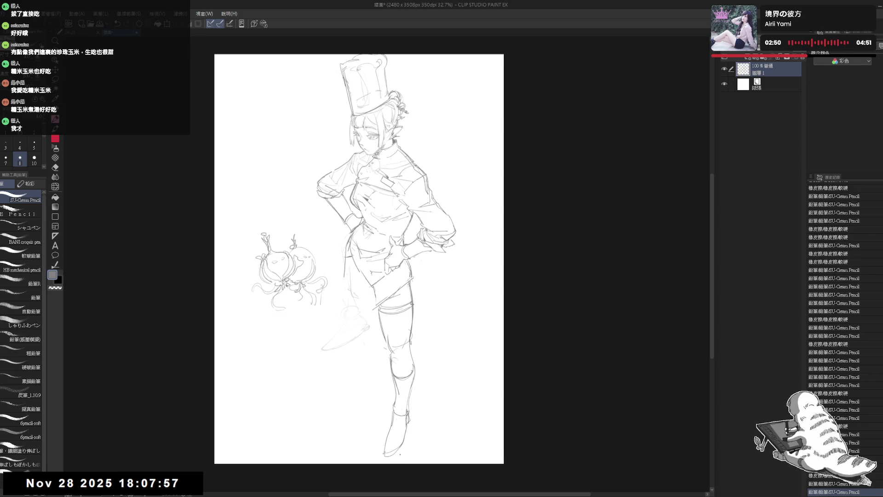
Erase the faint ghost foot sketch and redraw the skirt's left edge after undoing a first attempt
{"action": "key", "text": "h"}
{"action": "key", "text": "h"}
{"action": "key", "text": "e"}
{"action": "mouse_move", "coordinate": [363, 283]}
{"action": "left_mouse_down"}
{"action": "mouse_move", "coordinate": [354, 363]}
{"action": "mouse_move", "coordinate": [340, 322]}
{"action": "left_mouse_up"}
{"action": "key", "text": "p"}
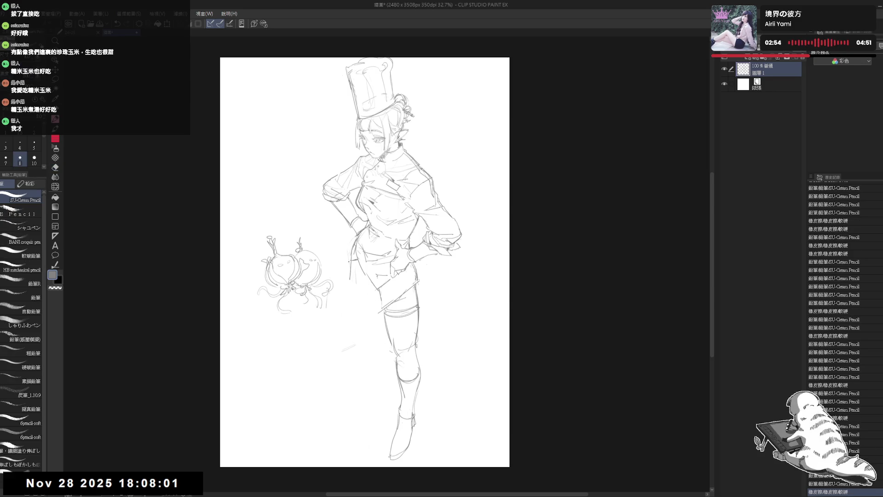
{"action": "left_click_drag", "start_coordinate": [352, 254], "coordinate": [355, 316]}
{"action": "key", "text": "ctrl+z"}
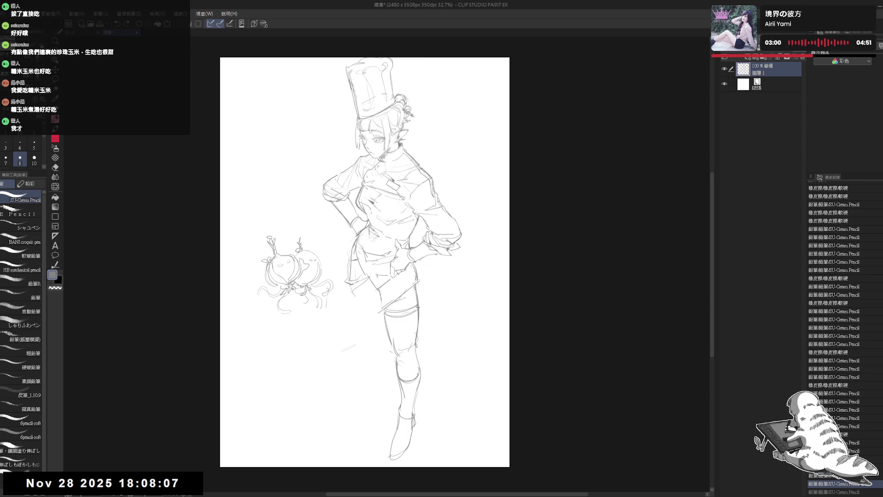
{"action": "mouse_move", "coordinate": [350, 280]}
{"action": "left_mouse_down"}
{"action": "mouse_move", "coordinate": [368, 274]}
{"action": "mouse_move", "coordinate": [353, 296]}
{"action": "mouse_move", "coordinate": [381, 292]}
{"action": "mouse_move", "coordinate": [357, 296]}
{"action": "mouse_move", "coordinate": [362, 283]}
{"action": "mouse_move", "coordinate": [384, 305]}
{"action": "left_mouse_up"}
Tidy the skirt's left edge, check it mirrored, and sketch the kicked-back boot behind the leg
{"action": "key", "text": "e"}
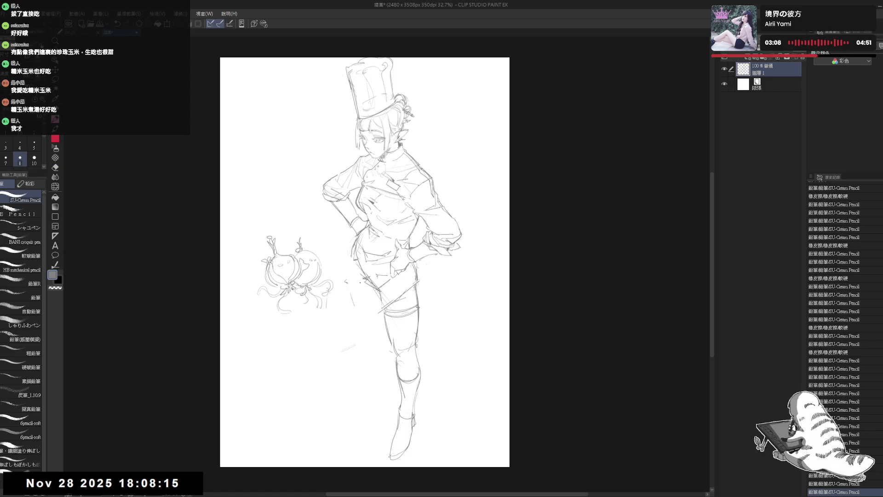
{"action": "key", "text": "e"}
{"action": "left_click_drag", "start_coordinate": [354, 244], "coordinate": [346, 290]}
{"action": "key", "text": "p"}
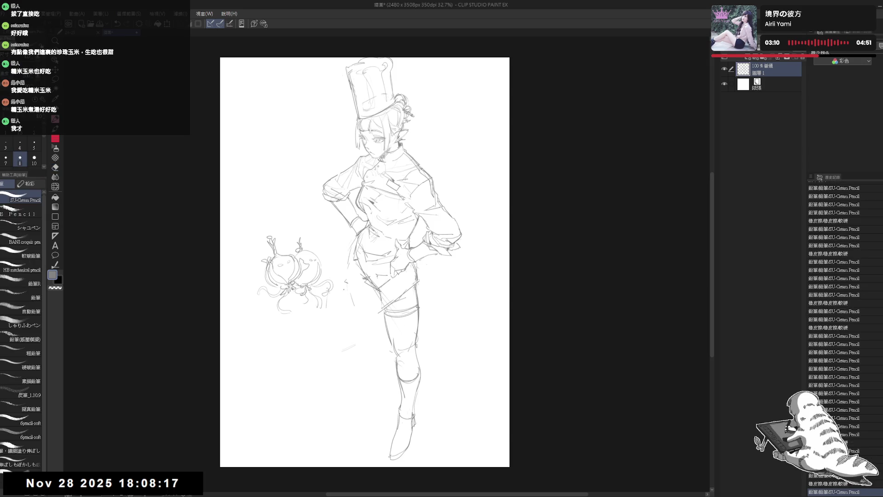
{"action": "key", "text": "e"}
{"action": "mouse_move", "coordinate": [352, 260]}
{"action": "left_mouse_down"}
{"action": "mouse_move", "coordinate": [351, 308]}
{"action": "mouse_move", "coordinate": [368, 313]}
{"action": "mouse_move", "coordinate": [365, 281]}
{"action": "mouse_move", "coordinate": [370, 313]}
{"action": "left_mouse_up"}
{"action": "key", "text": "p"}
{"action": "key", "text": "h"}
{"action": "key", "text": "h"}
{"action": "key", "text": "e"}
{"action": "key", "text": "p"}
{"action": "mouse_move", "coordinate": [367, 269]}
{"action": "left_mouse_down"}
{"action": "mouse_move", "coordinate": [379, 300]}
{"action": "mouse_move", "coordinate": [357, 332]}
{"action": "mouse_move", "coordinate": [372, 332]}
{"action": "mouse_move", "coordinate": [352, 340]}
{"action": "left_mouse_up"}
{"action": "left_click_drag", "start_coordinate": [377, 308], "coordinate": [351, 339]}
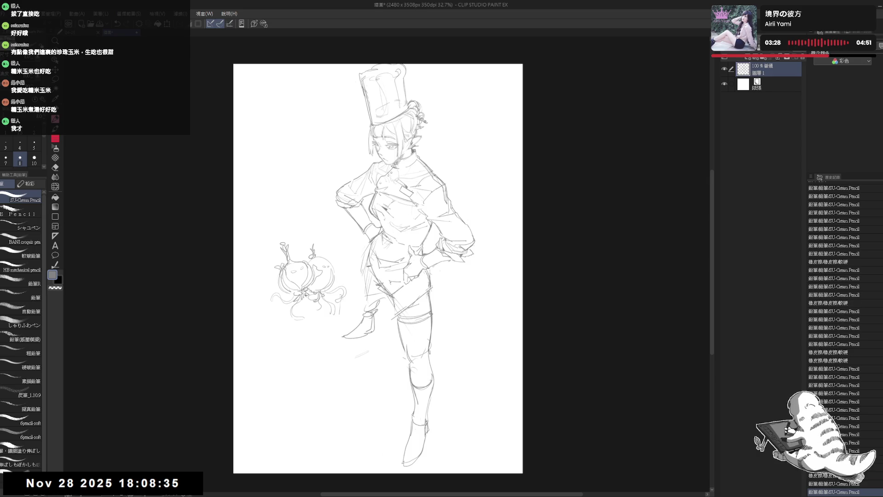
Erase the chef's legs, lower body and the mascot's sprouts, then call up canvas resize handles
{"action": "scroll", "coordinate": [352, 313], "scroll_direction": "down", "scroll_amount": 2}
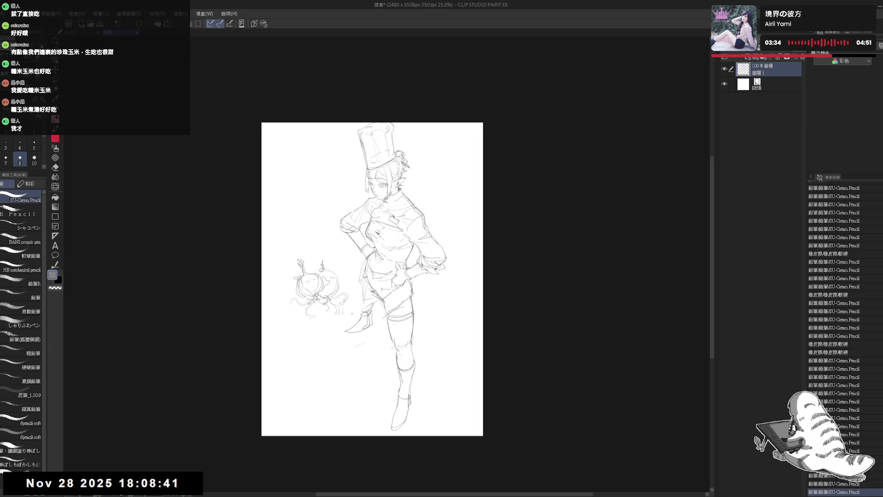
{"action": "scroll", "coordinate": [351, 313], "scroll_direction": "up", "scroll_amount": 1}
{"action": "key", "text": "e"}
{"action": "mouse_move", "coordinate": [368, 267]}
{"action": "left_mouse_down"}
{"action": "mouse_move", "coordinate": [388, 324]}
{"action": "mouse_move", "coordinate": [372, 305]}
{"action": "mouse_move", "coordinate": [351, 344]}
{"action": "mouse_move", "coordinate": [402, 359]}
{"action": "mouse_move", "coordinate": [414, 313]}
{"action": "mouse_move", "coordinate": [420, 450]}
{"action": "mouse_move", "coordinate": [425, 440]}
{"action": "left_mouse_up"}
{"action": "mouse_move", "coordinate": [381, 281]}
{"action": "left_mouse_down"}
{"action": "mouse_move", "coordinate": [385, 265]}
{"action": "mouse_move", "coordinate": [386, 276]}
{"action": "left_mouse_up"}
{"action": "mouse_move", "coordinate": [304, 260]}
{"action": "left_mouse_down"}
{"action": "mouse_move", "coordinate": [281, 244]}
{"action": "mouse_move", "coordinate": [294, 295]}
{"action": "mouse_move", "coordinate": [322, 237]}
{"action": "mouse_move", "coordinate": [300, 199]}
{"action": "left_mouse_up"}
{"action": "key", "text": "p"}
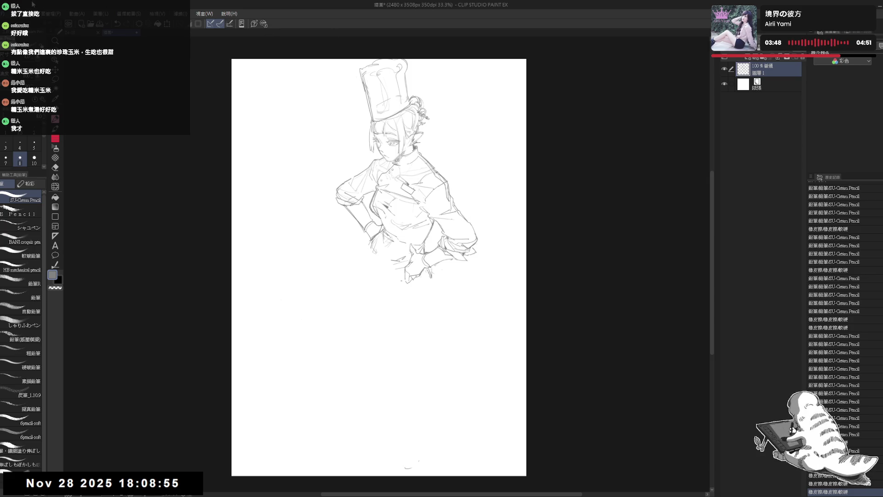
{"action": "key", "text": "ctrl+t"}
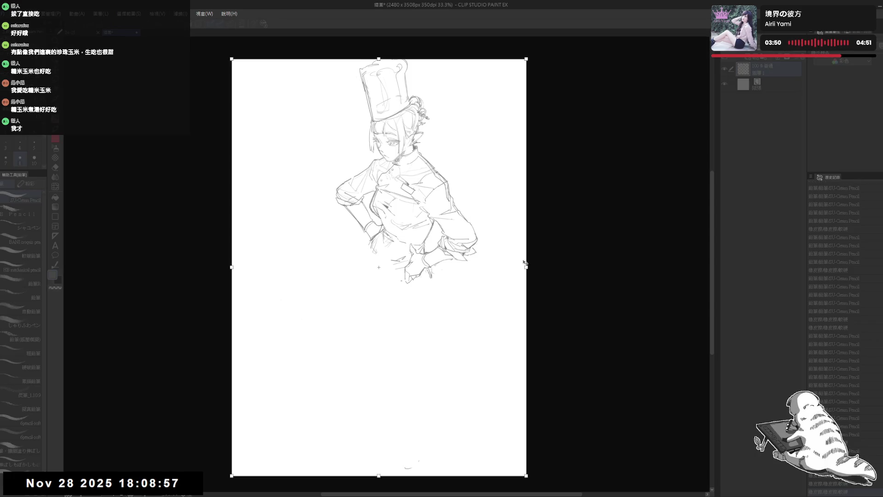
Extend the canvas upward to 2480 x 3821 px, then enlarge, raise and slightly tilt the sketch
{"action": "left_click_drag", "start_coordinate": [379, 59], "coordinate": [390, 5]}
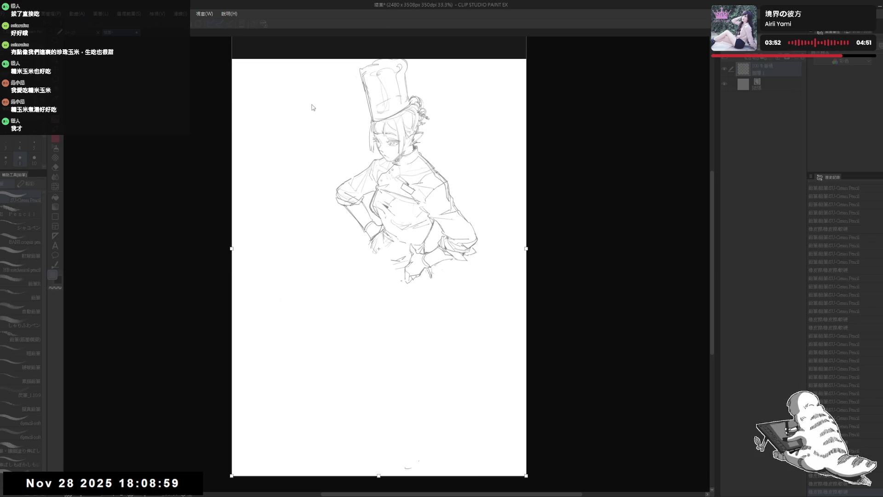
{"action": "key", "text": "Return"}
{"action": "key", "text": "ctrl+t"}
{"action": "mouse_move", "coordinate": [464, 122]}
{"action": "left_mouse_down"}
{"action": "mouse_move", "coordinate": [469, 107]}
{"action": "mouse_move", "coordinate": [515, 91]}
{"action": "mouse_move", "coordinate": [512, 98]}
{"action": "left_mouse_up"}
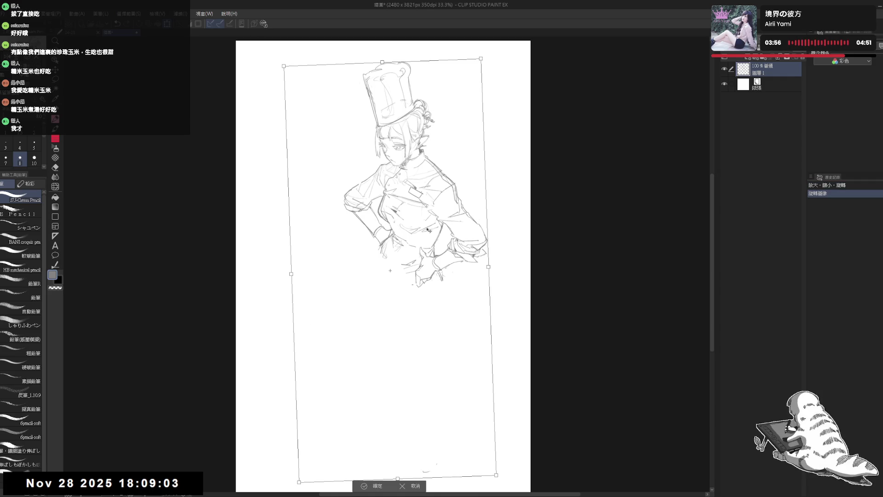
{"action": "left_click", "coordinate": [377, 485]}
Erase stray lower-body marks and pencil long skirt lines down from the left hip
{"action": "left_click_drag", "start_coordinate": [408, 460], "coordinate": [437, 468]}
{"action": "key", "text": "e"}
{"action": "mouse_move", "coordinate": [364, 235]}
{"action": "left_mouse_down"}
{"action": "mouse_move", "coordinate": [413, 280]}
{"action": "mouse_move", "coordinate": [377, 258]}
{"action": "mouse_move", "coordinate": [364, 341]}
{"action": "left_mouse_up"}
{"action": "key", "text": "p"}
{"action": "left_click", "coordinate": [368, 267]}
{"action": "left_click_drag", "start_coordinate": [378, 245], "coordinate": [363, 281]}
{"action": "left_click_drag", "start_coordinate": [370, 338], "coordinate": [375, 464]}
{"action": "scroll", "coordinate": [384, 265], "scroll_direction": "down", "scroll_amount": 2}
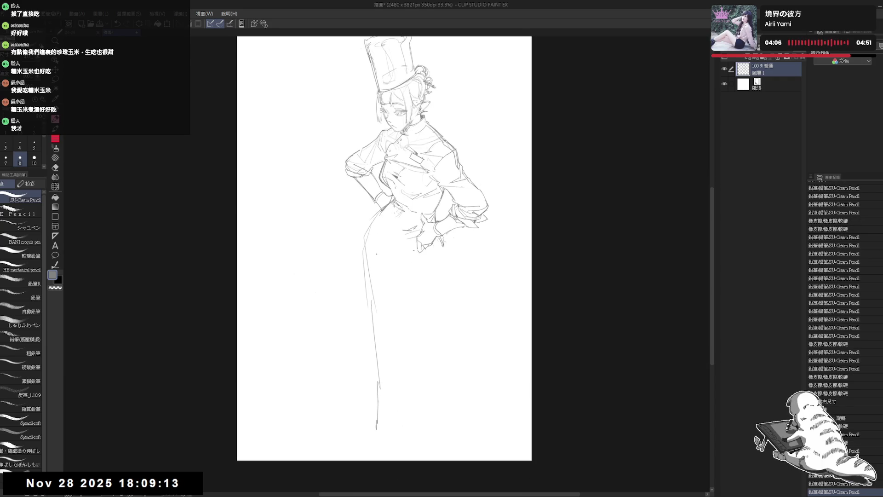
Lighten the left-hip lines and redraw the long skirt line toward the hem
{"action": "key", "text": "e"}
{"action": "left_click_drag", "start_coordinate": [370, 267], "coordinate": [361, 236]}
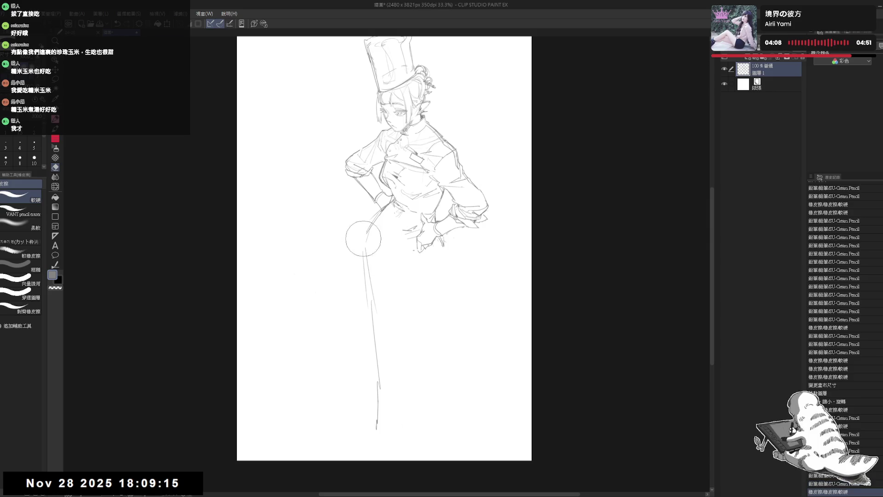
{"action": "key", "text": "p"}
{"action": "left_click_drag", "start_coordinate": [399, 213], "coordinate": [399, 436]}
{"action": "key", "text": "ctrl+z"}
{"action": "key", "text": "ctrl+z"}
{"action": "left_click_drag", "start_coordinate": [409, 215], "coordinate": [405, 436]}
{"action": "left_click_drag", "start_coordinate": [410, 242], "coordinate": [395, 232]}
{"action": "left_click_drag", "start_coordinate": [393, 230], "coordinate": [388, 225]}
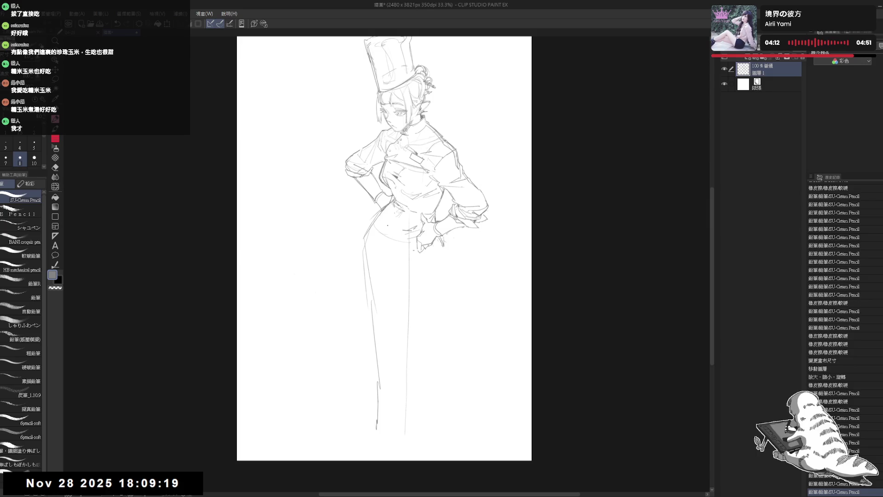
Erase part of the hand at the hip and lengthen both skirt edges
{"action": "key", "text": "e"}
{"action": "mouse_move", "coordinate": [442, 230]}
{"action": "left_mouse_down"}
{"action": "mouse_move", "coordinate": [453, 249]}
{"action": "mouse_move", "coordinate": [437, 262]}
{"action": "mouse_move", "coordinate": [441, 338]}
{"action": "left_mouse_up"}
{"action": "key", "text": "p"}
{"action": "left_click_drag", "start_coordinate": [433, 244], "coordinate": [437, 384]}
{"action": "mouse_move", "coordinate": [391, 239]}
{"action": "left_mouse_down"}
{"action": "mouse_move", "coordinate": [378, 252]}
{"action": "mouse_move", "coordinate": [417, 247]}
{"action": "left_mouse_up"}
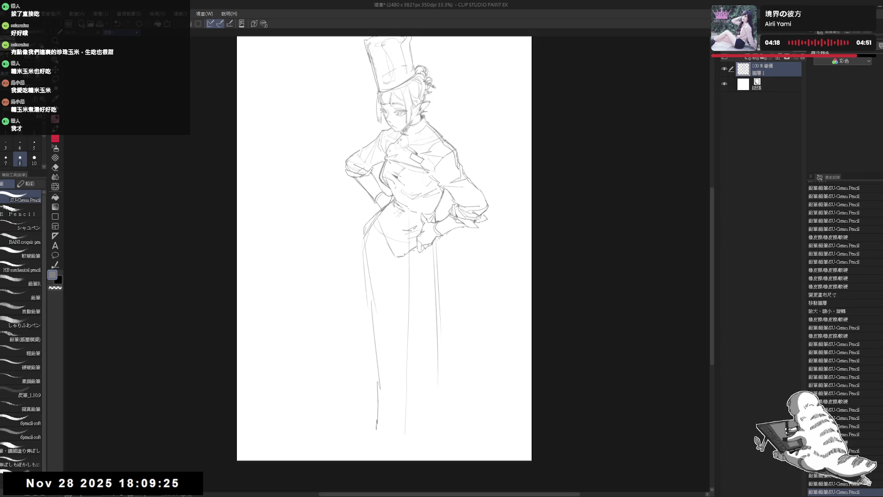
{"action": "mouse_move", "coordinate": [380, 213]}
{"action": "left_mouse_down"}
{"action": "mouse_move", "coordinate": [362, 258]}
{"action": "mouse_move", "coordinate": [373, 318]}
{"action": "left_mouse_up"}
Clean up the skirt's left side and add pencil strokes at the waist
{"action": "key", "text": "e"}
{"action": "left_click_drag", "start_coordinate": [371, 234], "coordinate": [368, 322]}
{"action": "key", "text": "p"}
{"action": "mouse_move", "coordinate": [399, 276]}
{"action": "left_mouse_down"}
{"action": "mouse_move", "coordinate": [400, 296]}
{"action": "mouse_move", "coordinate": [396, 289]}
{"action": "left_mouse_up"}
{"action": "key", "text": "p"}
{"action": "mouse_move", "coordinate": [385, 260]}
{"action": "left_mouse_down"}
{"action": "mouse_move", "coordinate": [405, 289]}
{"action": "mouse_move", "coordinate": [368, 315]}
{"action": "left_mouse_up"}
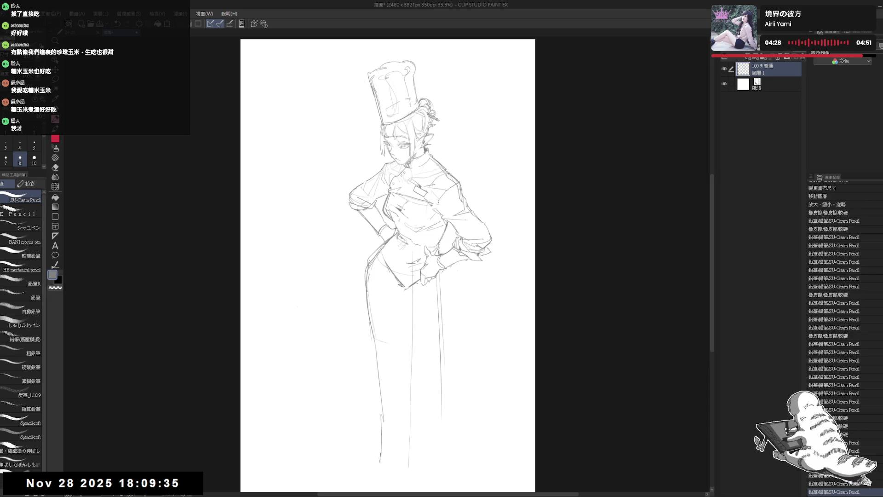
Add small marks at the waist and lower skirt edge, plus strokes at the hip and right edge
{"action": "left_click", "coordinate": [446, 284]}
{"action": "left_click_drag", "start_coordinate": [404, 304], "coordinate": [402, 339]}
{"action": "left_click", "coordinate": [418, 289]}
{"action": "left_click_drag", "start_coordinate": [437, 269], "coordinate": [440, 275]}
{"action": "left_click", "coordinate": [412, 284]}
{"action": "mouse_move", "coordinate": [394, 232]}
{"action": "left_mouse_down"}
{"action": "mouse_move", "coordinate": [361, 260]}
{"action": "mouse_move", "coordinate": [377, 256]}
{"action": "left_mouse_up"}
{"action": "left_click_drag", "start_coordinate": [433, 276], "coordinate": [435, 318]}
Redraw the skirt's right edge and add short strokes around the waist and coat hem
{"action": "key", "text": "e"}
{"action": "key", "text": "p"}
{"action": "mouse_move", "coordinate": [393, 281]}
{"action": "left_mouse_down"}
{"action": "mouse_move", "coordinate": [391, 316]}
{"action": "mouse_move", "coordinate": [400, 292]}
{"action": "left_mouse_up"}
{"action": "left_click_drag", "start_coordinate": [289, 285], "coordinate": [289, 287]}
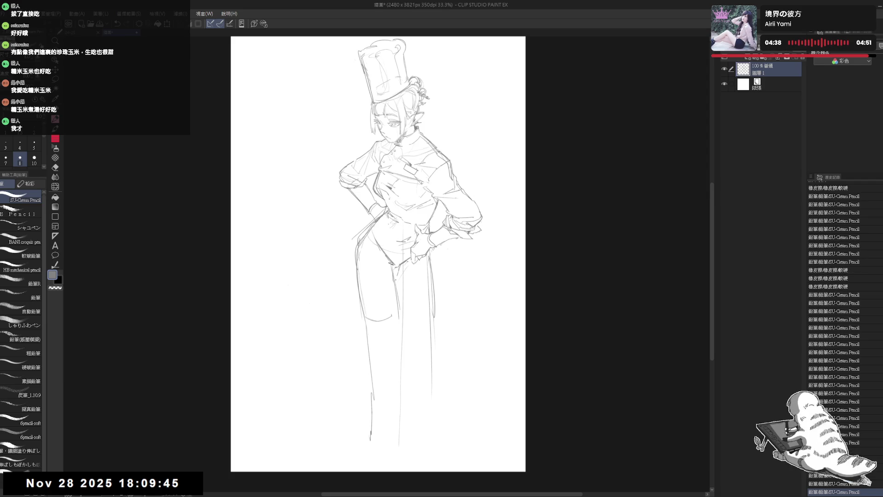
{"action": "mouse_move", "coordinate": [394, 265]}
{"action": "left_mouse_down"}
{"action": "mouse_move", "coordinate": [400, 279]}
{"action": "mouse_move", "coordinate": [439, 286]}
{"action": "left_mouse_up"}
{"action": "key", "text": "ctrl+z"}
{"action": "left_click_drag", "start_coordinate": [430, 249], "coordinate": [446, 322]}
{"action": "left_click_drag", "start_coordinate": [446, 330], "coordinate": [441, 318]}
{"action": "left_click_drag", "start_coordinate": [430, 320], "coordinate": [431, 324]}
Erase a stray mark and trace both trouser legs downward
{"action": "key", "text": "e"}
{"action": "left_click_drag", "start_coordinate": [432, 362], "coordinate": [428, 395]}
{"action": "key", "text": "p"}
{"action": "left_click_drag", "start_coordinate": [364, 324], "coordinate": [375, 443]}
{"action": "left_click_drag", "start_coordinate": [446, 325], "coordinate": [460, 408]}
{"action": "left_click_drag", "start_coordinate": [452, 365], "coordinate": [464, 440]}
{"action": "left_click_drag", "start_coordinate": [447, 331], "coordinate": [463, 441]}
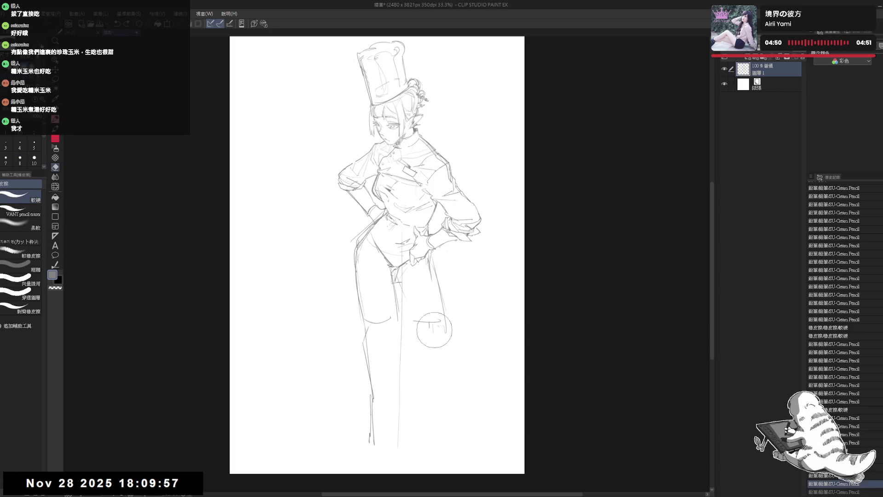
Refine the coat hem, draw the right leg down to the foot, and mark the left foot
{"action": "mouse_move", "coordinate": [403, 288]}
{"action": "left_mouse_down"}
{"action": "mouse_move", "coordinate": [418, 326]}
{"action": "mouse_move", "coordinate": [449, 325]}
{"action": "mouse_move", "coordinate": [422, 354]}
{"action": "mouse_move", "coordinate": [435, 379]}
{"action": "left_mouse_up"}
{"action": "mouse_move", "coordinate": [426, 347]}
{"action": "left_mouse_down"}
{"action": "mouse_move", "coordinate": [454, 430]}
{"action": "mouse_move", "coordinate": [479, 446]}
{"action": "mouse_move", "coordinate": [455, 441]}
{"action": "mouse_move", "coordinate": [491, 461]}
{"action": "left_mouse_up"}
{"action": "left_click_drag", "start_coordinate": [414, 275], "coordinate": [422, 285]}
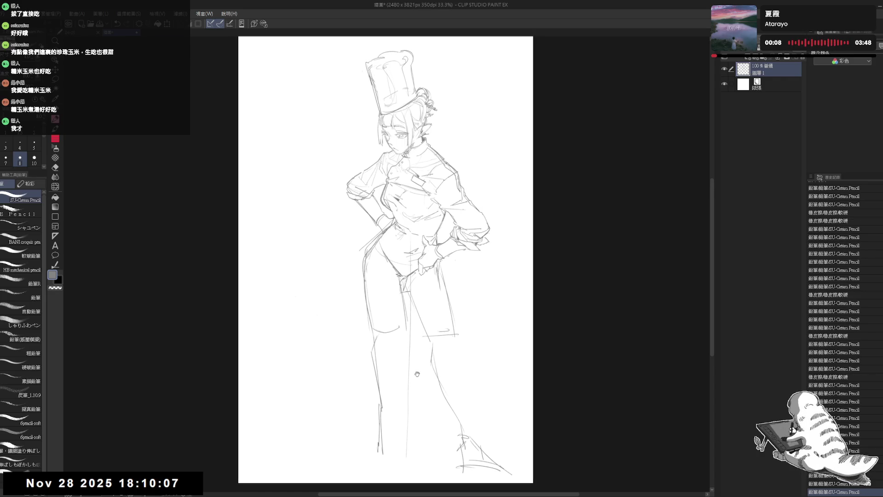
{"action": "left_click_drag", "start_coordinate": [381, 435], "coordinate": [396, 444]}
{"action": "left_click_drag", "start_coordinate": [414, 276], "coordinate": [418, 254]}
{"action": "left_click_drag", "start_coordinate": [384, 428], "coordinate": [384, 451]}
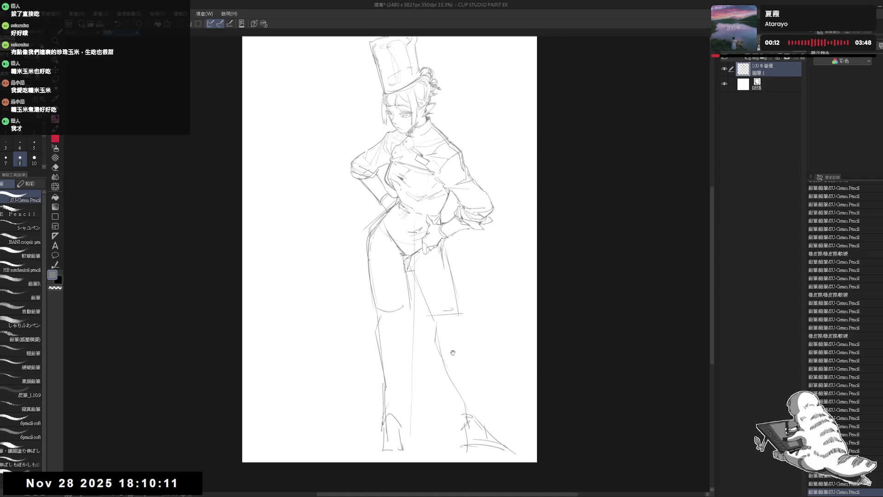
Add a tiny mark at the crotch and sketch a round onion shape left of the girl
{"action": "left_click_drag", "start_coordinate": [452, 349], "coordinate": [437, 362]}
{"action": "left_click_drag", "start_coordinate": [447, 319], "coordinate": [460, 326]}
{"action": "left_click", "coordinate": [392, 293]}
{"action": "mouse_move", "coordinate": [324, 295]}
{"action": "left_mouse_down"}
{"action": "mouse_move", "coordinate": [361, 299]}
{"action": "mouse_move", "coordinate": [365, 289]}
{"action": "left_mouse_up"}
{"action": "left_click", "coordinate": [323, 259]}
{"action": "left_click", "coordinate": [331, 242]}
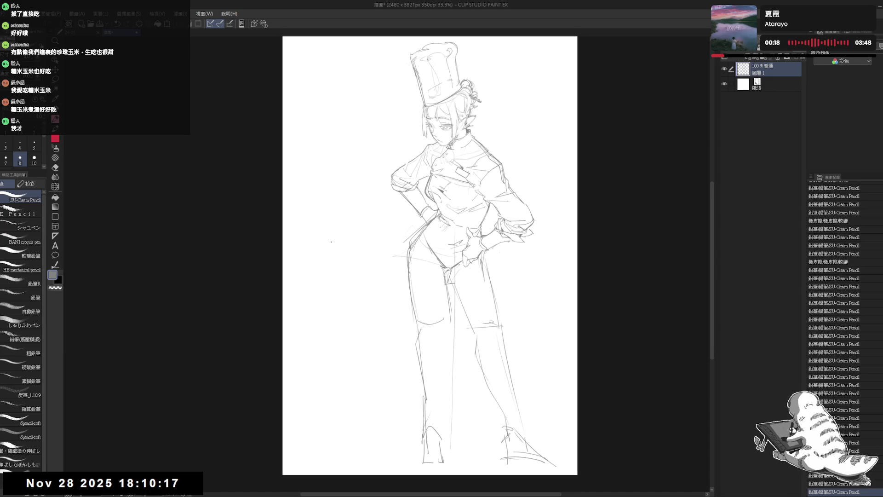
{"action": "mouse_move", "coordinate": [334, 241]}
{"action": "left_mouse_down"}
{"action": "mouse_move", "coordinate": [324, 270]}
{"action": "mouse_move", "coordinate": [365, 244]}
{"action": "mouse_move", "coordinate": [367, 256]}
{"action": "mouse_move", "coordinate": [343, 276]}
{"action": "left_mouse_up"}
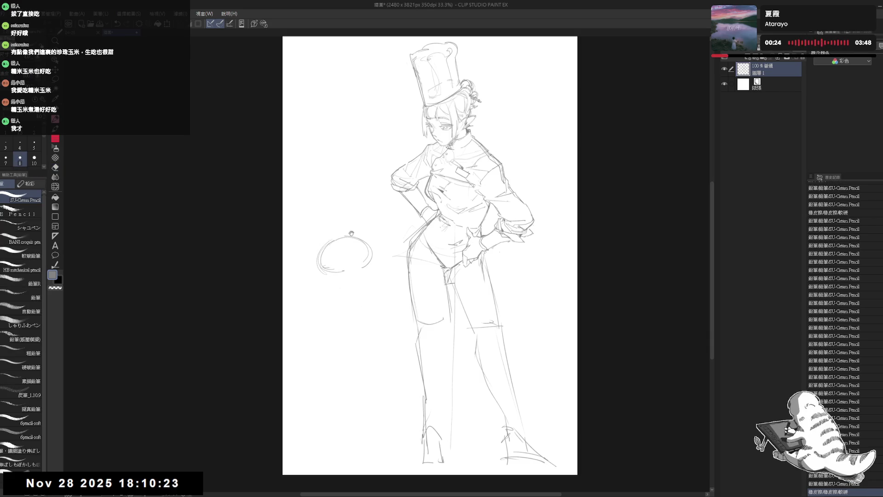
Add the onion's stem, inner curves and eyes
{"action": "scroll", "coordinate": [346, 258], "scroll_direction": "up", "scroll_amount": 2}
{"action": "left_click_drag", "start_coordinate": [335, 226], "coordinate": [340, 230]}
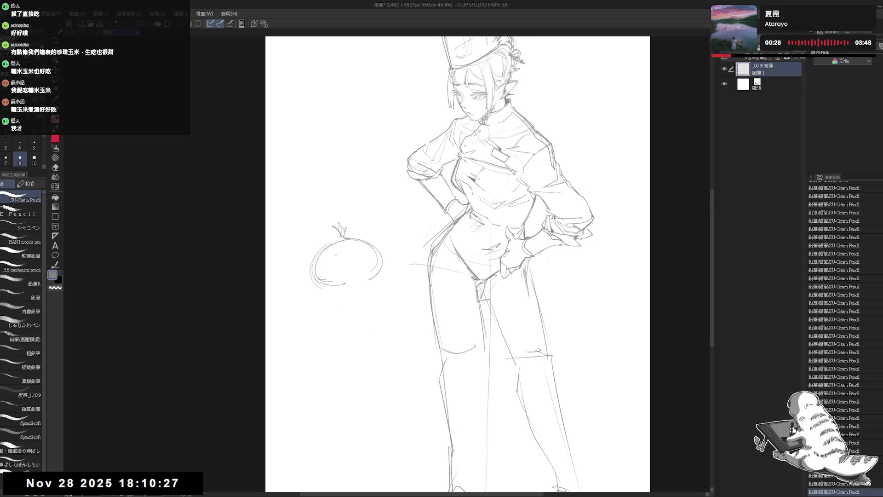
{"action": "mouse_move", "coordinate": [327, 249]}
{"action": "left_mouse_down"}
{"action": "mouse_move", "coordinate": [323, 279]}
{"action": "mouse_move", "coordinate": [367, 284]}
{"action": "left_mouse_up"}
{"action": "left_click_drag", "start_coordinate": [336, 252], "coordinate": [343, 252]}
{"action": "left_click", "coordinate": [356, 249]}
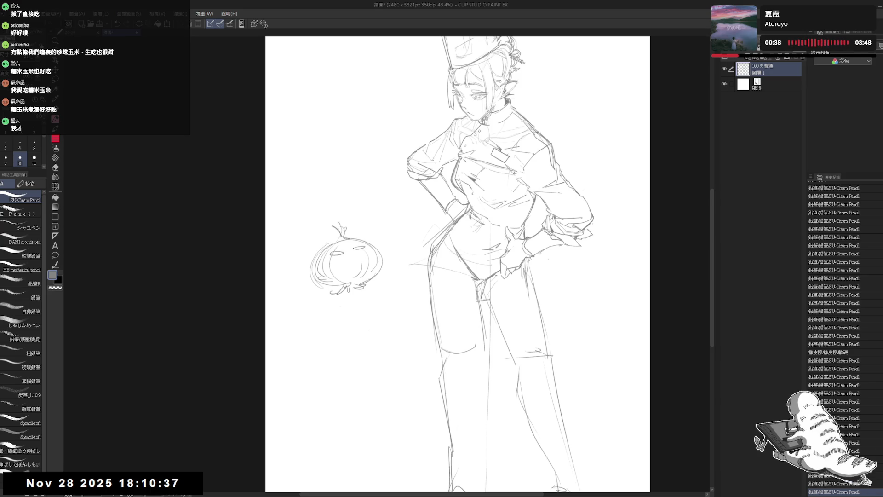
{"action": "mouse_move", "coordinate": [355, 247]}
{"action": "left_mouse_down"}
{"action": "mouse_move", "coordinate": [365, 244]}
{"action": "mouse_move", "coordinate": [349, 260]}
{"action": "left_mouse_up"}
{"action": "key", "text": "ctrl+z"}
Draw a body line below the onion and sketch a bow at its base
{"action": "left_click_drag", "start_coordinate": [340, 290], "coordinate": [325, 482]}
{"action": "key", "text": "ctrl+z"}
{"action": "left_click_drag", "start_coordinate": [340, 291], "coordinate": [336, 326]}
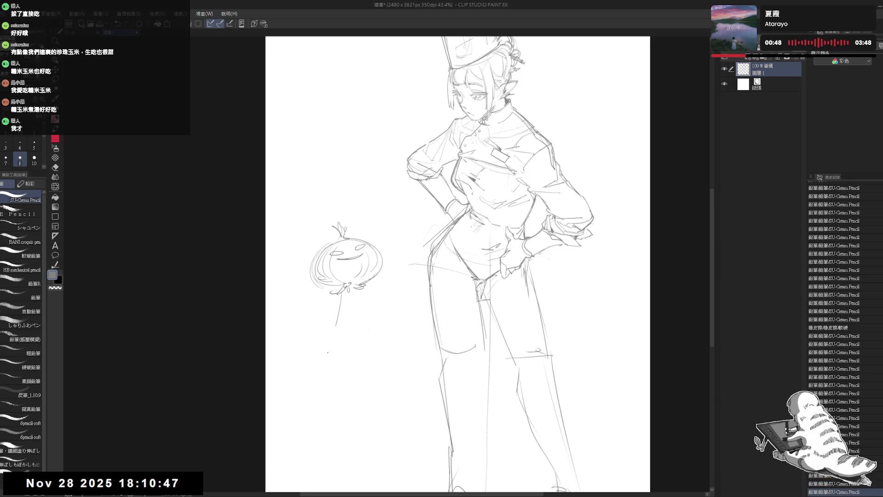
{"action": "left_click_drag", "start_coordinate": [342, 291], "coordinate": [314, 391]}
{"action": "mouse_move", "coordinate": [367, 292]}
{"action": "left_mouse_down"}
{"action": "mouse_move", "coordinate": [373, 333]}
{"action": "mouse_move", "coordinate": [362, 312]}
{"action": "mouse_move", "coordinate": [360, 327]}
{"action": "left_mouse_up"}
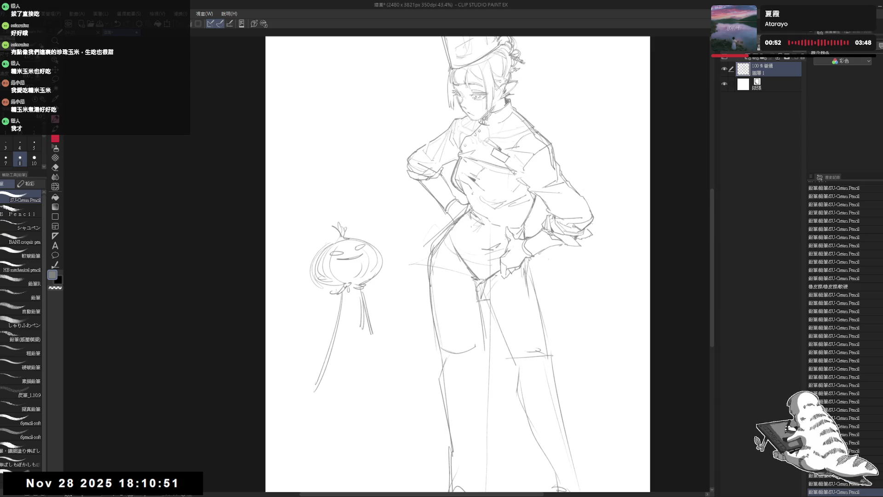
Draw two long parallel pole lines under the mascot, redoing stray strokes
{"action": "scroll", "coordinate": [457, 264], "scroll_direction": "down", "scroll_amount": 1}
{"action": "left_click_drag", "start_coordinate": [343, 276], "coordinate": [340, 442]}
{"action": "scroll", "coordinate": [456, 264], "scroll_direction": "down", "scroll_amount": 3}
{"action": "key", "text": "ctrl+z"}
{"action": "left_click_drag", "start_coordinate": [343, 210], "coordinate": [341, 419]}
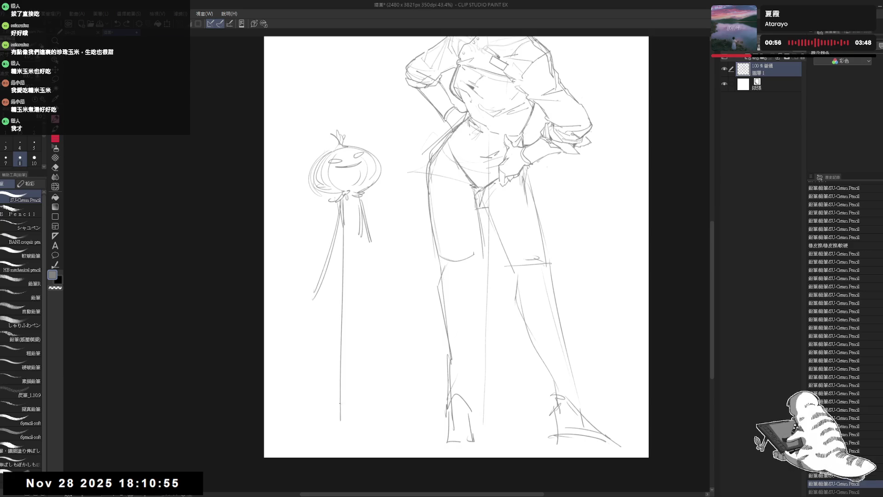
{"action": "left_click_drag", "start_coordinate": [341, 215], "coordinate": [341, 426]}
{"action": "left_click_drag", "start_coordinate": [339, 374], "coordinate": [325, 429]}
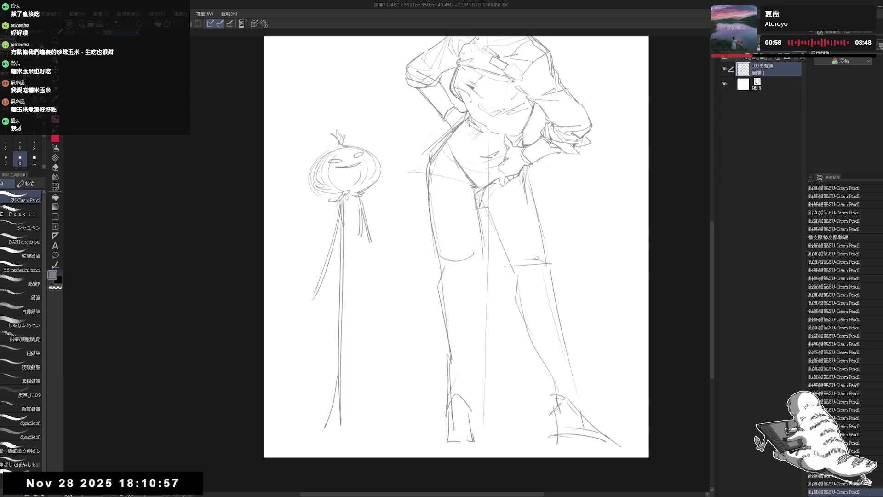
{"action": "key", "text": "ctrl+z"}
{"action": "left_click_drag", "start_coordinate": [339, 379], "coordinate": [334, 433]}
{"action": "left_click_drag", "start_coordinate": [359, 207], "coordinate": [363, 431]}
{"action": "left_click_drag", "start_coordinate": [362, 278], "coordinate": [361, 432]}
Erase a stray mark and the pole's middle, then lasso-select the onion mascot
{"action": "left_click_drag", "start_coordinate": [394, 272], "coordinate": [373, 326]}
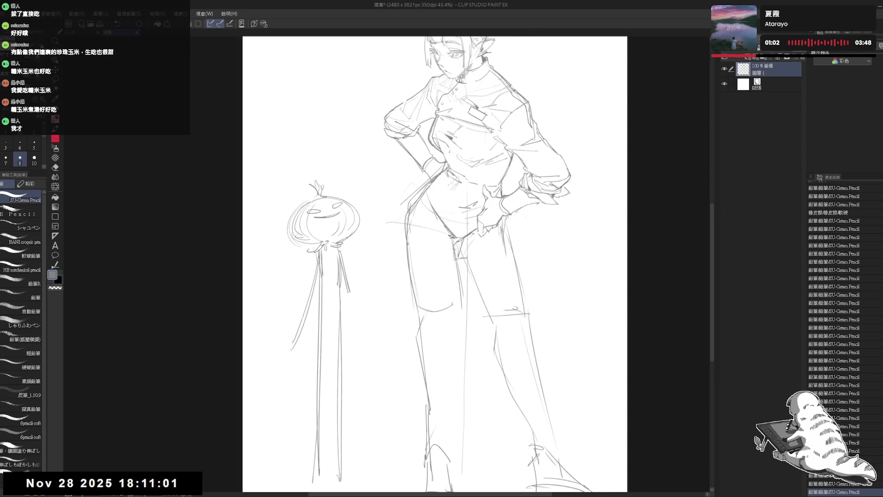
{"action": "left_click_drag", "start_coordinate": [367, 260], "coordinate": [360, 268]}
{"action": "left_click_drag", "start_coordinate": [327, 228], "coordinate": [321, 244]}
{"action": "key", "text": "e"}
{"action": "left_click_drag", "start_coordinate": [376, 243], "coordinate": [376, 221]}
{"action": "key", "text": "p"}
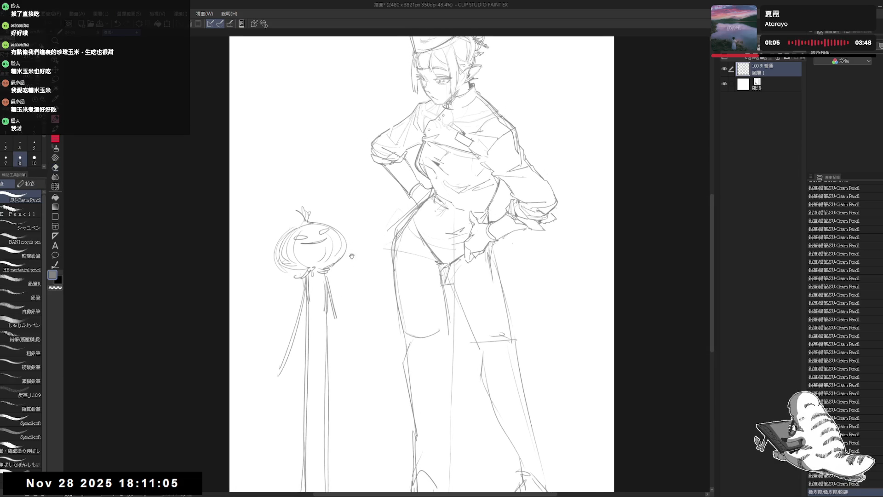
{"action": "left_click_drag", "start_coordinate": [358, 255], "coordinate": [368, 228]}
{"action": "key", "text": "e"}
{"action": "mouse_move", "coordinate": [306, 385]}
{"action": "left_mouse_down"}
{"action": "mouse_move", "coordinate": [315, 296]}
{"action": "mouse_move", "coordinate": [336, 304]}
{"action": "left_mouse_up"}
{"action": "key", "text": "m"}
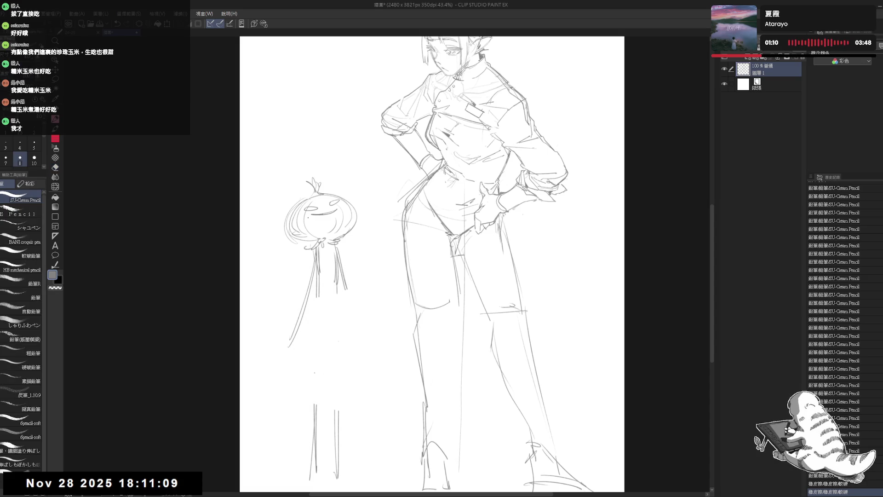
{"action": "mouse_move", "coordinate": [301, 161]}
{"action": "left_mouse_down"}
{"action": "mouse_move", "coordinate": [266, 350]}
{"action": "mouse_move", "coordinate": [361, 175]}
{"action": "mouse_move", "coordinate": [340, 214]}
{"action": "left_mouse_up"}
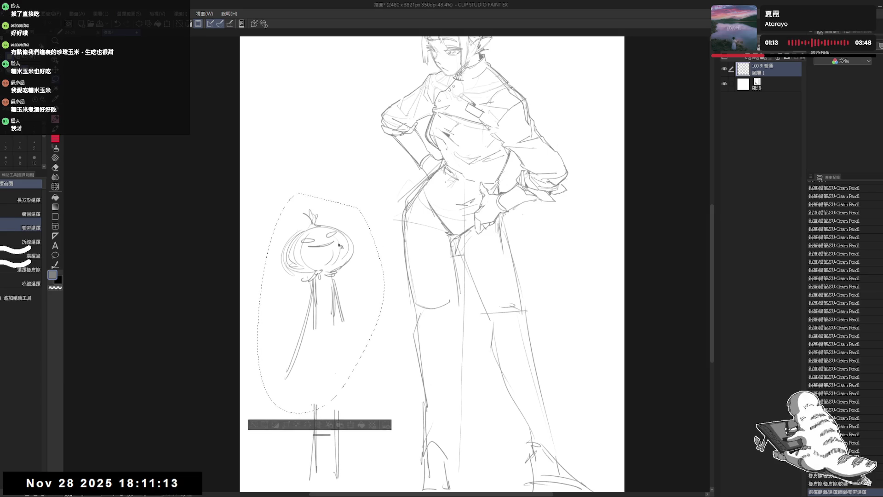
Clear the selection and erase small stray marks around the figure
{"action": "key", "text": "ctrl+d"}
{"action": "mouse_move", "coordinate": [416, 167]}
{"action": "left_mouse_down"}
{"action": "mouse_move", "coordinate": [395, 211]}
{"action": "mouse_move", "coordinate": [404, 221]}
{"action": "left_mouse_up"}
{"action": "key", "text": "e"}
{"action": "left_click", "coordinate": [360, 310]}
{"action": "key", "text": "p"}
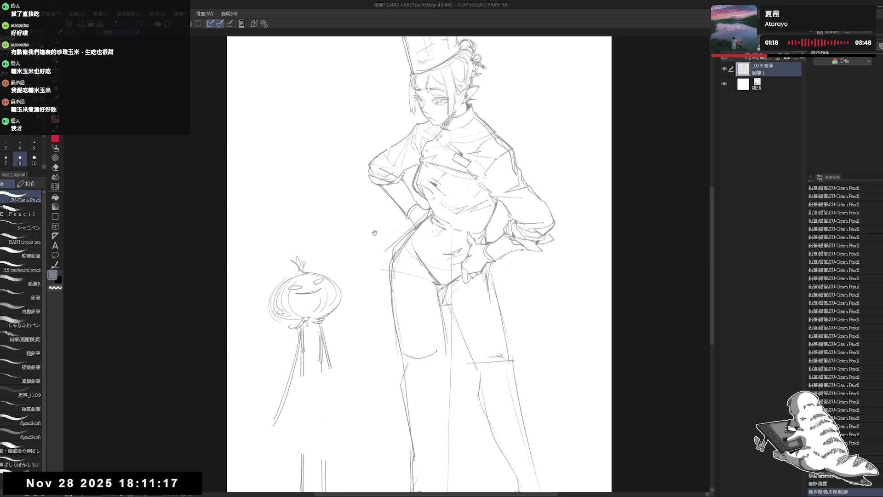
{"action": "scroll", "coordinate": [335, 220], "scroll_direction": "down", "scroll_amount": 2}
{"action": "scroll", "coordinate": [335, 220], "scroll_direction": "up", "scroll_amount": 2}
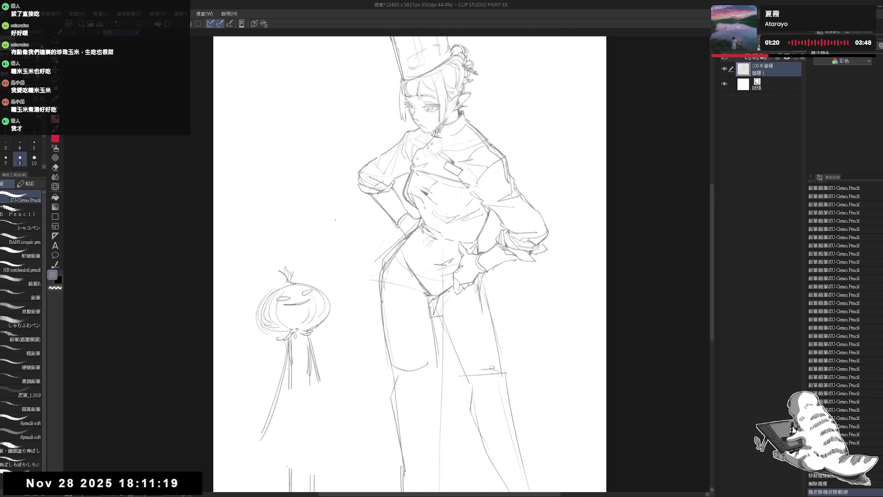
{"action": "left_click_drag", "start_coordinate": [460, 224], "coordinate": [457, 239]}
{"action": "key", "text": "e"}
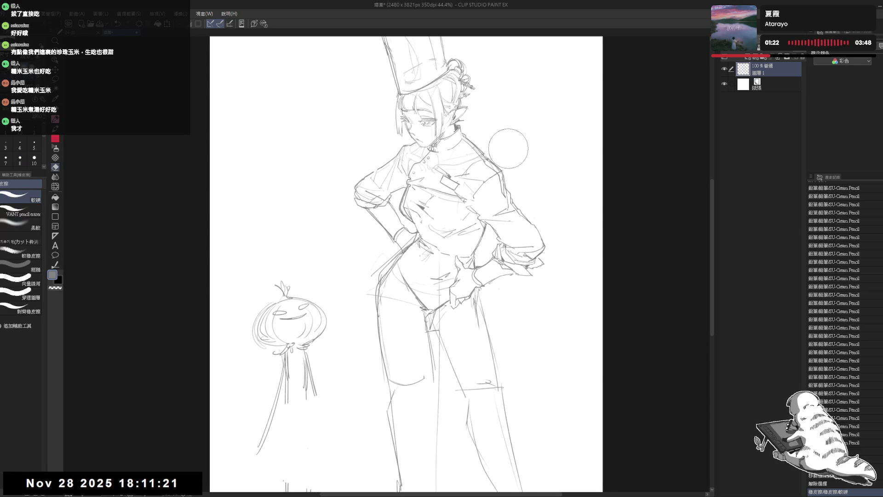
{"action": "key", "text": "p"}
{"action": "left_click_drag", "start_coordinate": [502, 134], "coordinate": [505, 112]}
Add short pencil strokes on the girl's torso
{"action": "key", "text": "e"}
{"action": "left_click_drag", "start_coordinate": [364, 239], "coordinate": [387, 262]}
{"action": "key", "text": "p"}
{"action": "left_click_drag", "start_coordinate": [422, 295], "coordinate": [387, 271]}
{"action": "left_click_drag", "start_coordinate": [378, 253], "coordinate": [373, 248]}
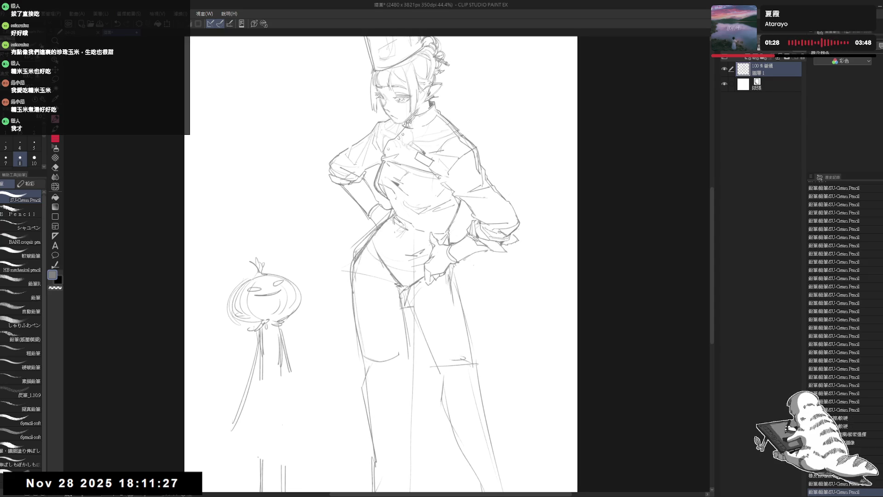
{"action": "mouse_move", "coordinate": [363, 244]}
{"action": "left_mouse_down"}
{"action": "mouse_move", "coordinate": [378, 226]}
{"action": "mouse_move", "coordinate": [374, 292]}
{"action": "mouse_move", "coordinate": [397, 290]}
{"action": "left_mouse_up"}
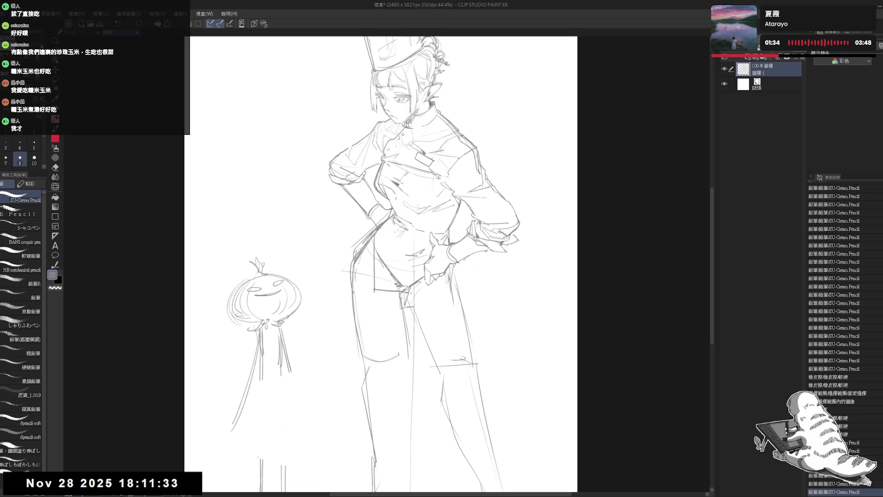
Redraw the right hip line and clean stray lines by the hand resting there
{"action": "left_click_drag", "start_coordinate": [433, 289], "coordinate": [447, 286]}
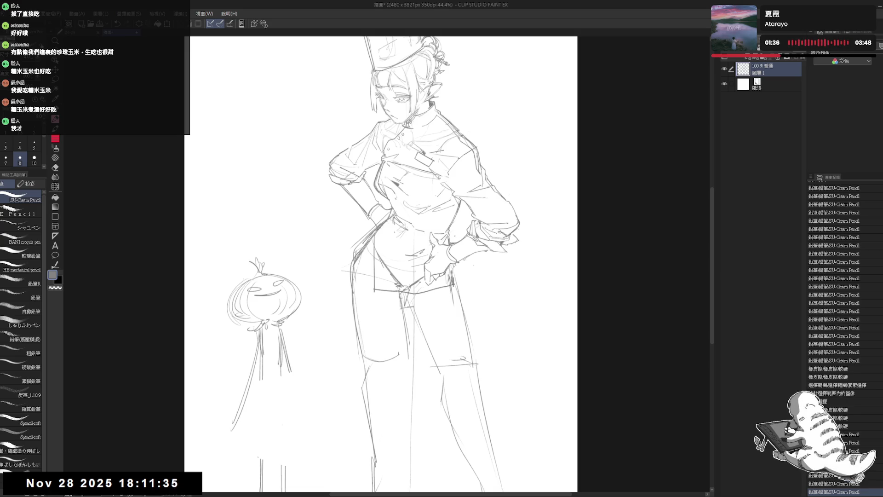
{"action": "scroll", "coordinate": [448, 253], "scroll_direction": "up", "scroll_amount": 2}
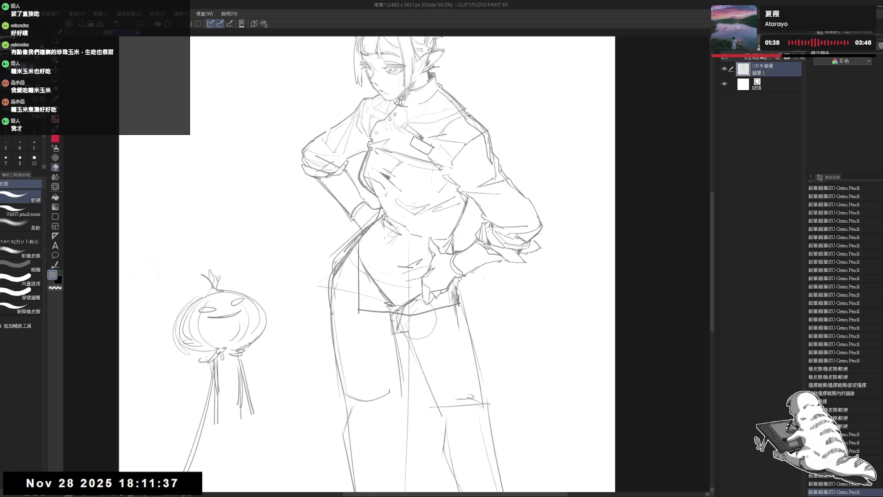
{"action": "mouse_move", "coordinate": [442, 285]}
{"action": "left_mouse_down"}
{"action": "mouse_move", "coordinate": [460, 303]}
{"action": "mouse_move", "coordinate": [450, 300]}
{"action": "left_mouse_up"}
{"action": "mouse_move", "coordinate": [416, 311]}
{"action": "left_mouse_down"}
{"action": "mouse_move", "coordinate": [449, 301]}
{"action": "mouse_move", "coordinate": [440, 298]}
{"action": "left_mouse_up"}
{"action": "left_click", "coordinate": [458, 318]}
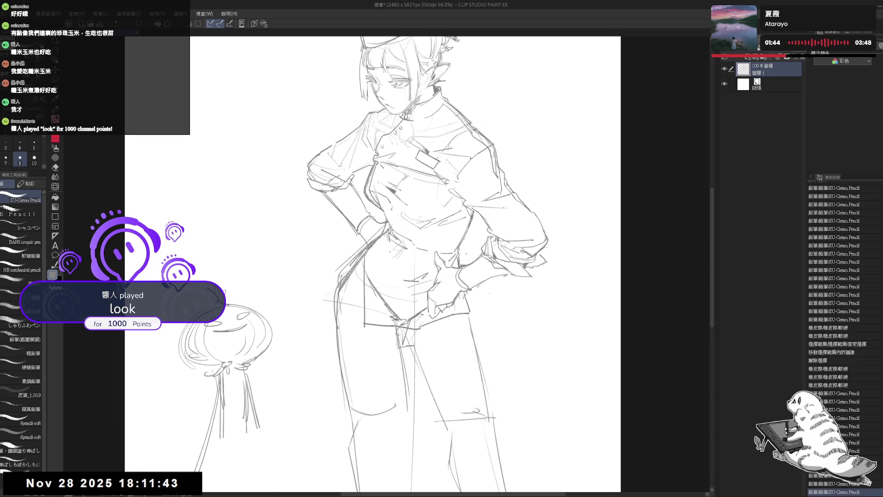
{"action": "key", "text": "e"}
{"action": "left_click_drag", "start_coordinate": [485, 227], "coordinate": [460, 257]}
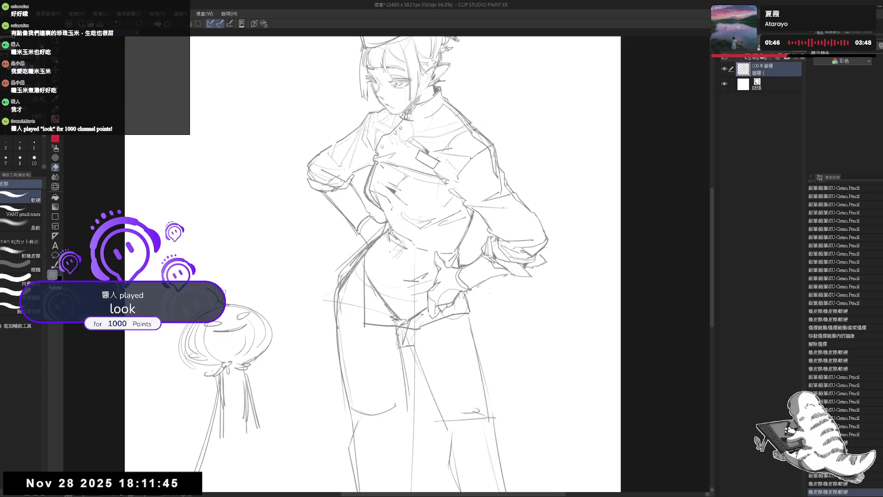
{"action": "key", "text": "p"}
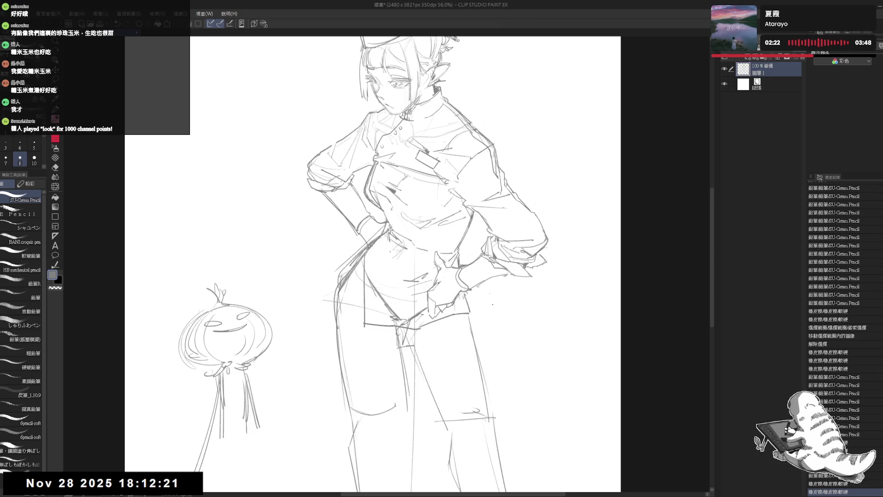
Erase stray lines around the hand on the hip, undo the trial stroke, and zoom out to the full canvas
{"action": "key", "text": "e"}
{"action": "mouse_move", "coordinate": [478, 299]}
{"action": "left_mouse_down"}
{"action": "mouse_move", "coordinate": [465, 299]}
{"action": "mouse_move", "coordinate": [473, 318]}
{"action": "mouse_move", "coordinate": [476, 302]}
{"action": "mouse_move", "coordinate": [451, 250]}
{"action": "mouse_move", "coordinate": [453, 260]}
{"action": "left_mouse_up"}
{"action": "key", "text": "p"}
{"action": "key", "text": "ctrl+z"}
{"action": "key", "text": "ctrl+z"}
{"action": "key", "text": "ctrl+minus"}
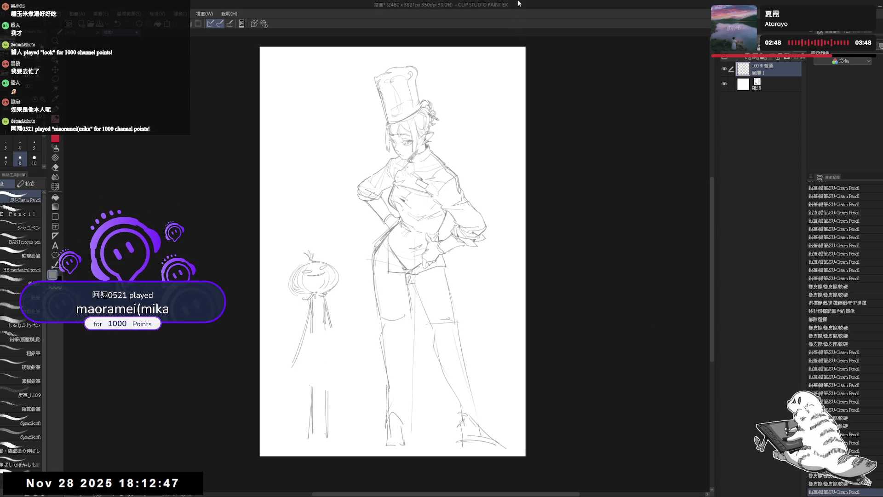
Erase small bits at the jacket hem and crotch, then tilt the canvas about 10° counterclockwise
{"action": "mouse_move", "coordinate": [397, 233]}
{"action": "left_mouse_down"}
{"action": "mouse_move", "coordinate": [406, 230]}
{"action": "mouse_move", "coordinate": [366, 320]}
{"action": "left_mouse_up"}
{"action": "scroll", "coordinate": [391, 249], "scroll_direction": "up", "scroll_amount": 2}
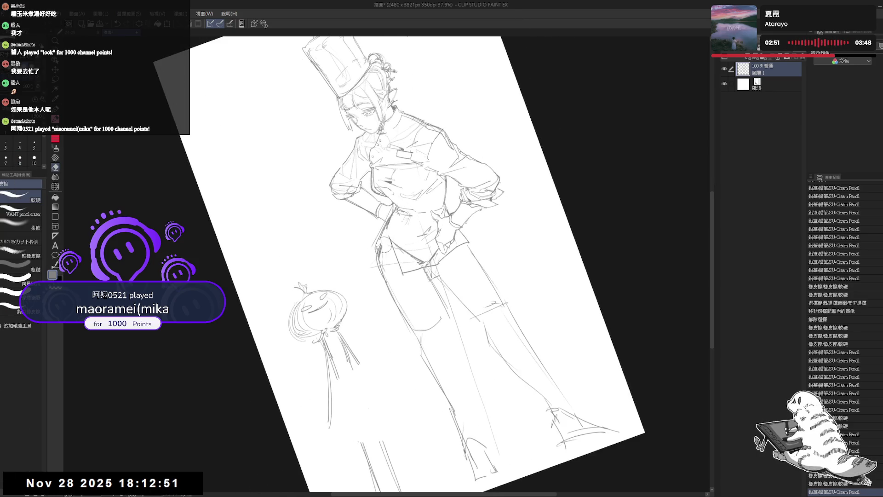
{"action": "key", "text": "ctrl+0"}
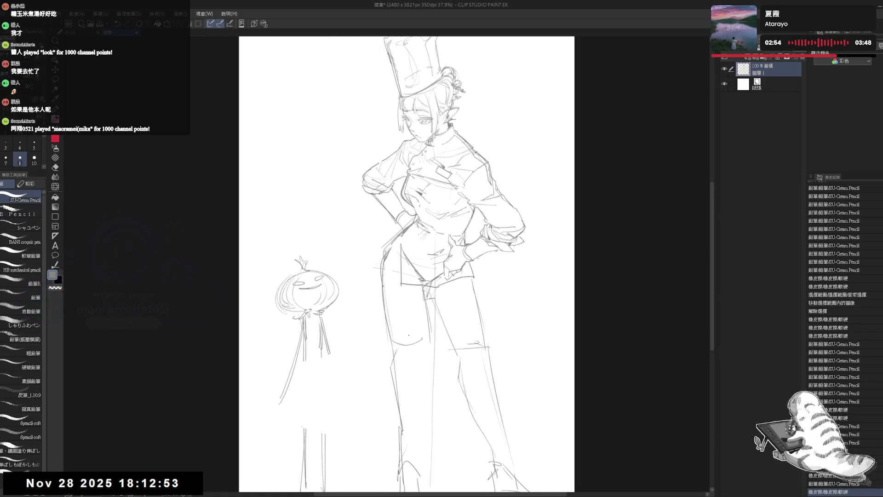
{"action": "left_click_drag", "start_coordinate": [393, 262], "coordinate": [409, 280]}
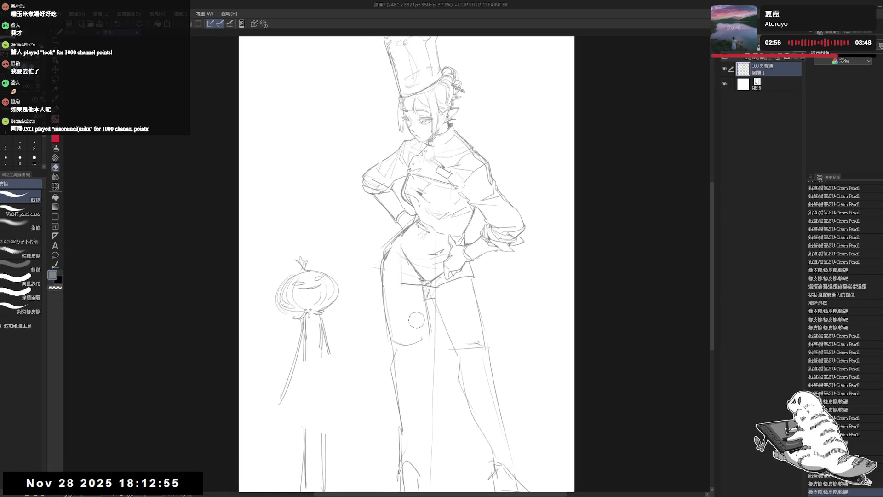
{"action": "left_click_drag", "start_coordinate": [418, 328], "coordinate": [422, 303]}
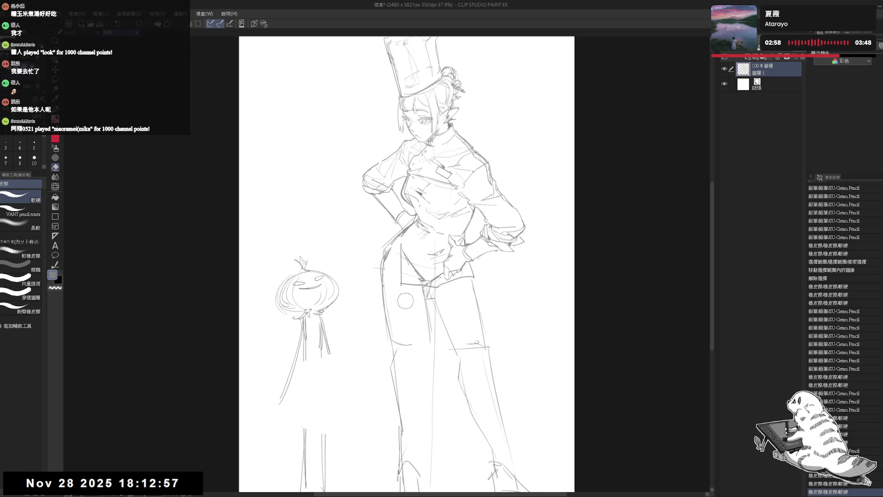
{"action": "key", "text": "shift+space"}
{"action": "left_click_drag", "start_coordinate": [387, 268], "coordinate": [400, 297]}
Redraw the jacket's waist line with the Pencil, redoing one failed stroke
{"action": "key", "text": "p"}
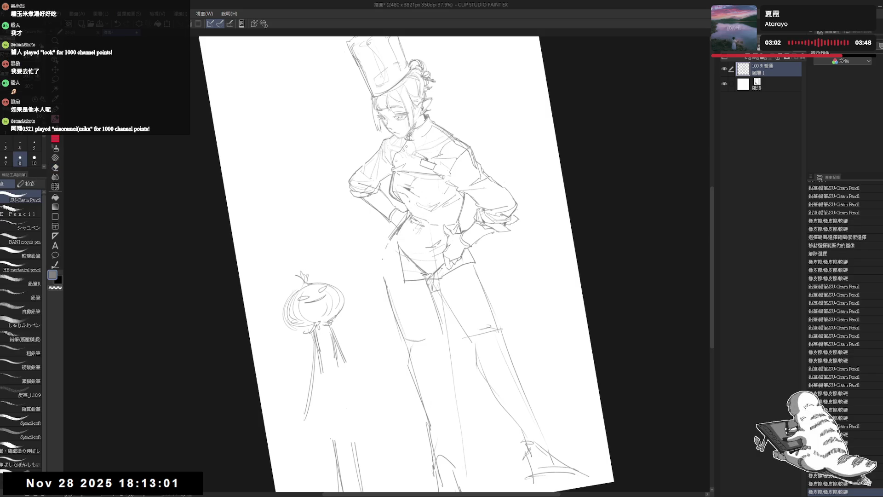
{"action": "left_click_drag", "start_coordinate": [385, 251], "coordinate": [381, 276]}
{"action": "left_click_drag", "start_coordinate": [390, 241], "coordinate": [382, 276]}
{"action": "key", "text": "ctrl+z"}
{"action": "key", "text": "ctrl+z"}
{"action": "key", "text": "ctrl+z"}
{"action": "left_click_drag", "start_coordinate": [386, 242], "coordinate": [384, 277]}
Reset the canvas rotation, mirror-check the proportions, and recentre and zoom out on the figure
{"action": "key", "text": "ctrl+0"}
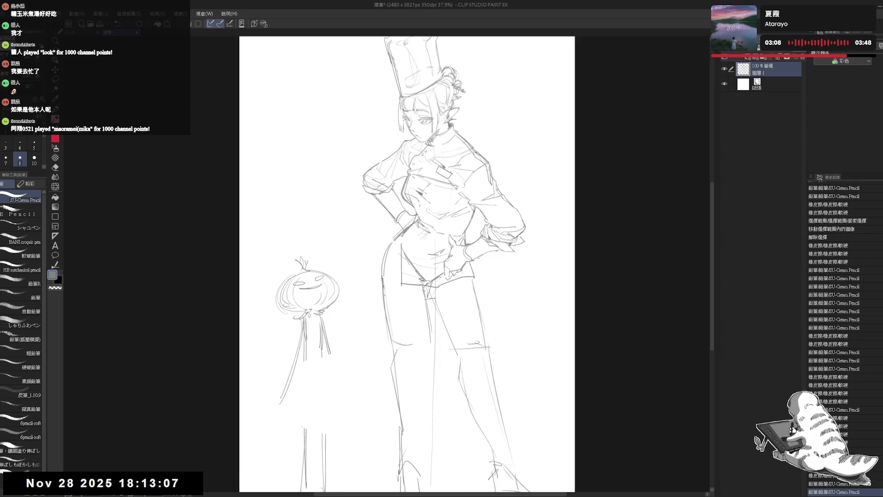
{"action": "key", "text": "h"}
{"action": "key", "text": "h"}
{"action": "left_click_drag", "start_coordinate": [431, 291], "coordinate": [408, 253]}
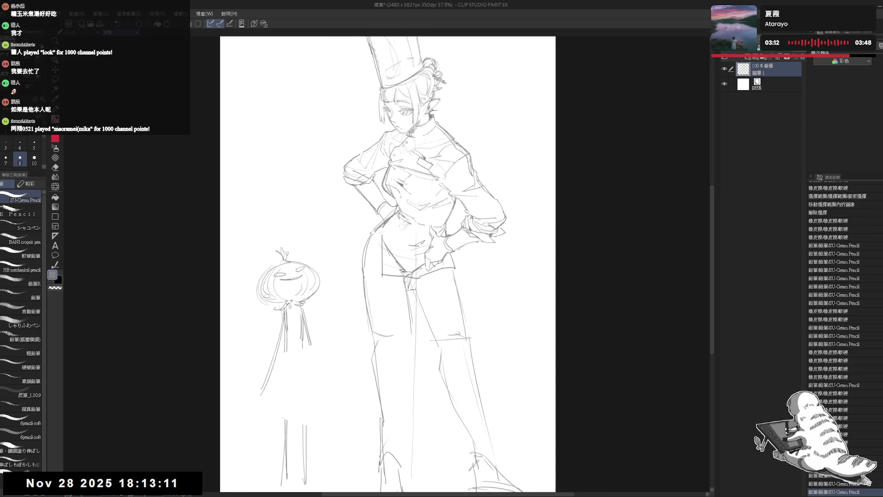
{"action": "left_click_drag", "start_coordinate": [380, 229], "coordinate": [380, 210]}
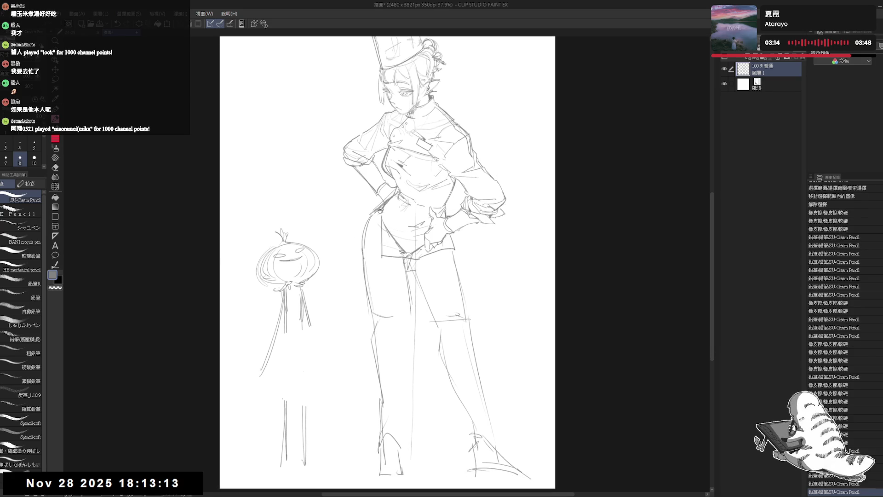
{"action": "scroll", "coordinate": [401, 230], "scroll_direction": "down", "scroll_amount": 2}
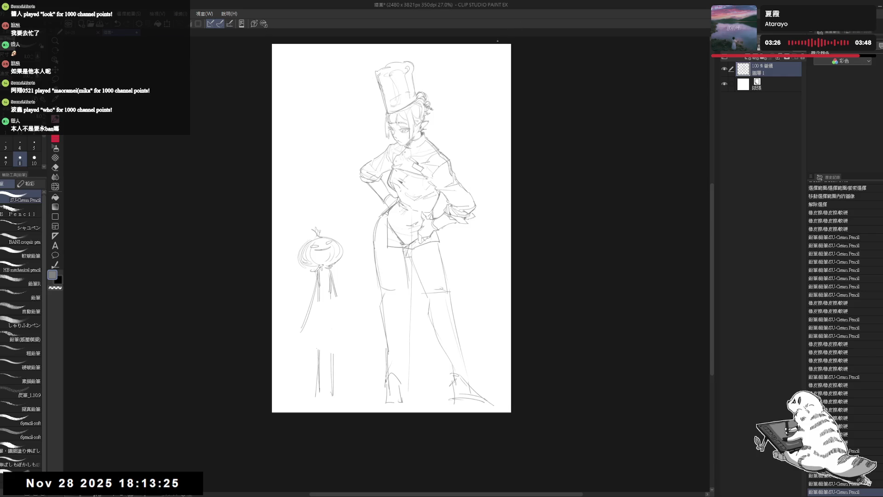
Erase a stray mark near the crotch and flip the view to check the figure
{"action": "scroll", "coordinate": [354, 241], "scroll_direction": "up", "scroll_amount": 3}
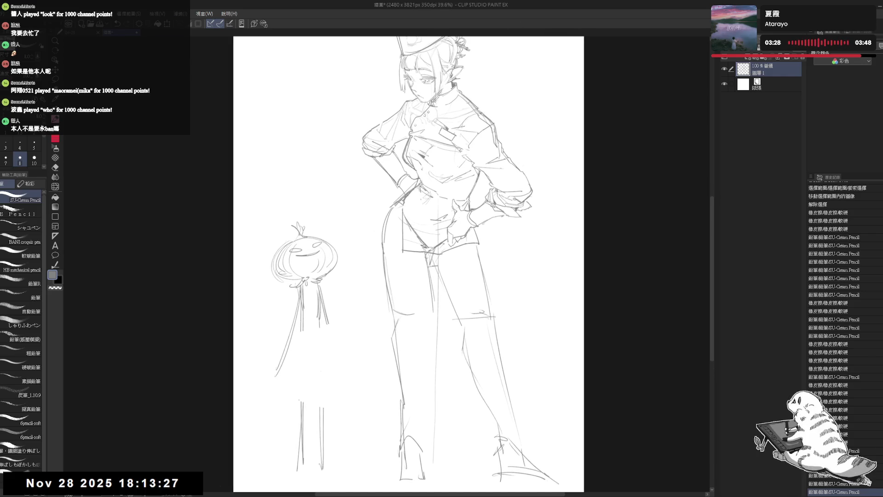
{"action": "key", "text": "e"}
{"action": "left_click_drag", "start_coordinate": [407, 189], "coordinate": [382, 217]}
{"action": "key", "text": "p"}
{"action": "key", "text": "h"}
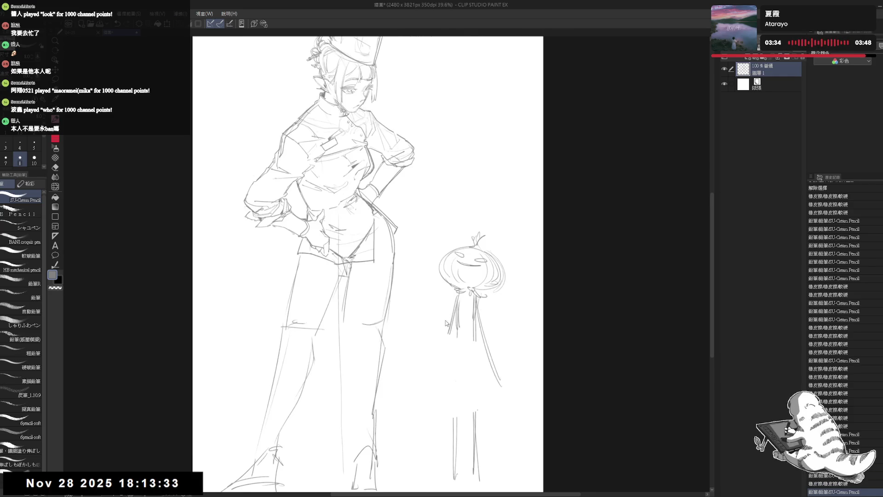
{"action": "key", "text": "h"}
Clean stray strokes on the upper leg and test vertical leg lines, undoing the failed ones
{"action": "key", "text": "e"}
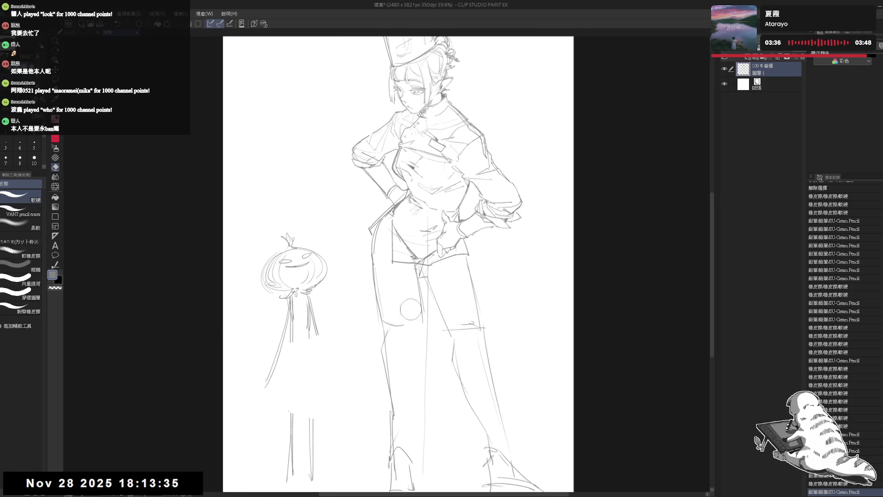
{"action": "mouse_move", "coordinate": [399, 299]}
{"action": "left_mouse_down"}
{"action": "mouse_move", "coordinate": [422, 267]}
{"action": "mouse_move", "coordinate": [414, 317]}
{"action": "left_mouse_up"}
{"action": "key", "text": "p"}
{"action": "key", "text": "ctrl+z"}
{"action": "left_click_drag", "start_coordinate": [414, 276], "coordinate": [416, 315]}
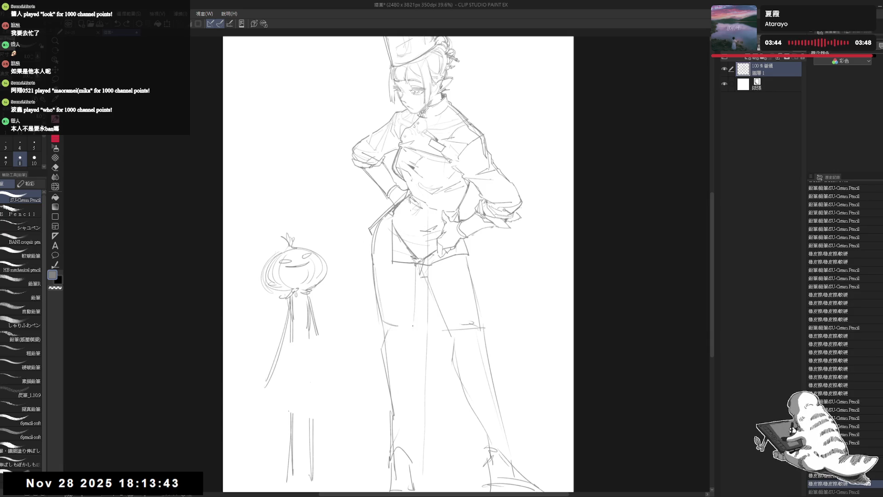
{"action": "left_click_drag", "start_coordinate": [413, 265], "coordinate": [414, 317]}
{"action": "key", "text": "ctrl+z"}
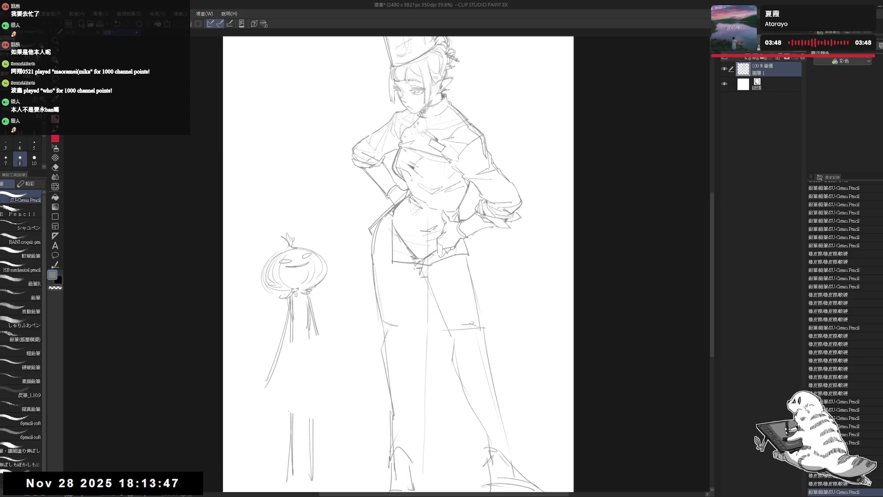
{"action": "key", "text": "e"}
{"action": "left_click_drag", "start_coordinate": [405, 258], "coordinate": [423, 276]}
{"action": "key", "text": "p"}
{"action": "left_click", "coordinate": [420, 326]}
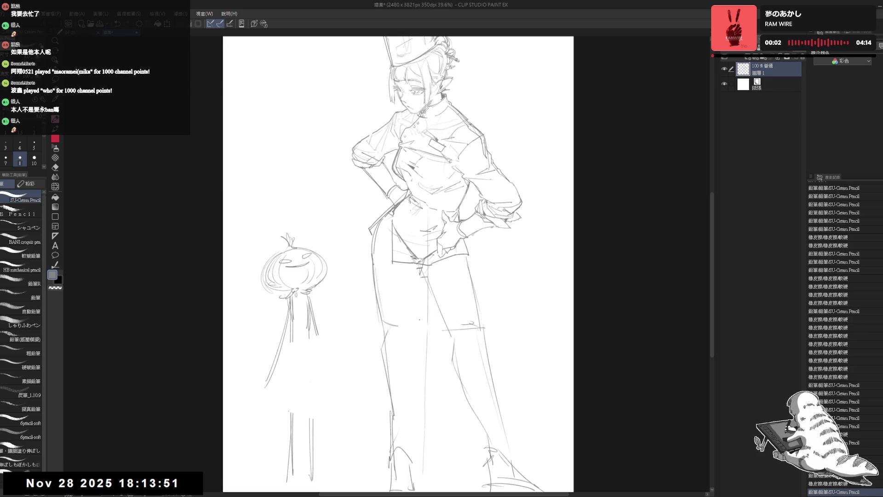
Erase the old line of the girl's left leg
{"action": "key", "text": "e"}
{"action": "left_click_drag", "start_coordinate": [374, 253], "coordinate": [382, 338]}
{"action": "left_click_drag", "start_coordinate": [377, 272], "coordinate": [384, 326]}
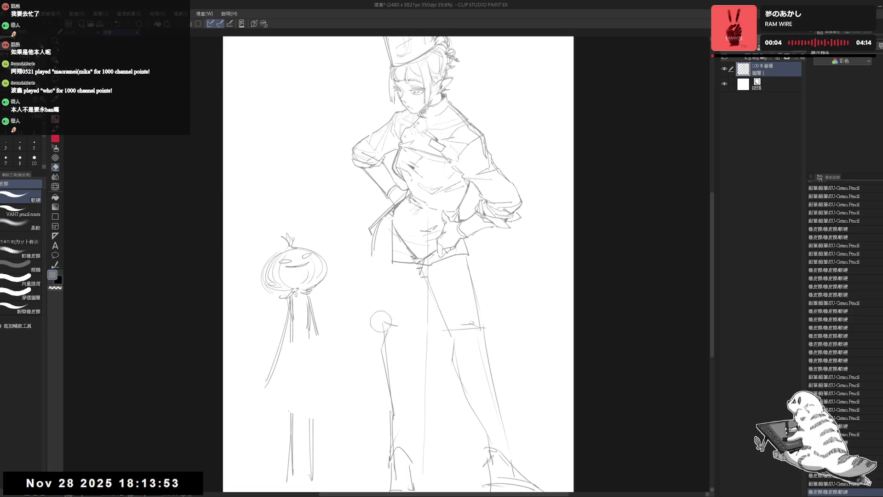
{"action": "key", "text": "p"}
{"action": "key", "text": "e"}
{"action": "left_click_drag", "start_coordinate": [368, 248], "coordinate": [380, 323]}
{"action": "key", "text": "p"}
Redraw the left leg line, undoing several attempts before keeping one
{"action": "key", "text": "ctrl+z"}
{"action": "left_click_drag", "start_coordinate": [373, 252], "coordinate": [382, 330]}
{"action": "key", "text": "ctrl+z"}
{"action": "left_click_drag", "start_coordinate": [373, 253], "coordinate": [382, 330]}
{"action": "key", "text": "ctrl+z"}
{"action": "left_click_drag", "start_coordinate": [372, 253], "coordinate": [382, 331]}
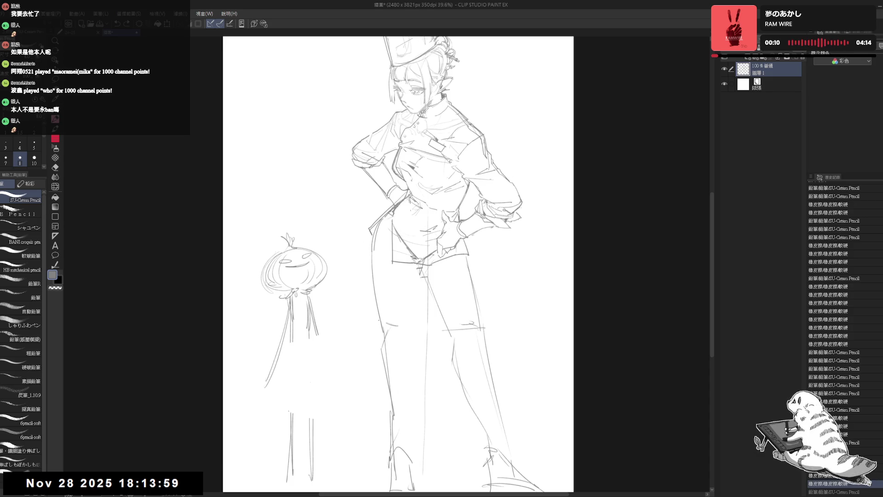
{"action": "key", "text": "e"}
{"action": "mouse_move", "coordinate": [375, 250]}
{"action": "left_mouse_down"}
{"action": "mouse_move", "coordinate": [392, 211]}
{"action": "mouse_move", "coordinate": [376, 250]}
{"action": "left_mouse_up"}
{"action": "key", "text": "p"}
{"action": "key", "text": "ctrl+z"}
{"action": "key", "text": "ctrl+z"}
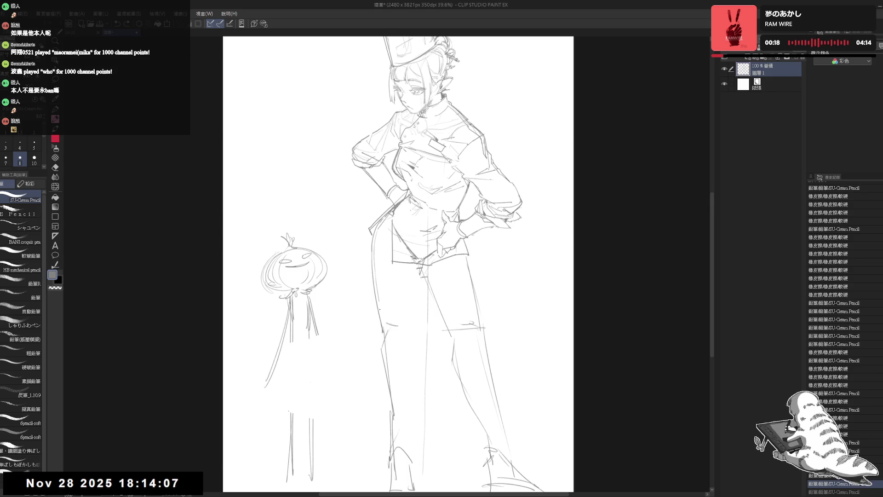
Erase a stray mark near the bottom of the leg and return to the Pencil
{"action": "key", "text": "e"}
{"action": "mouse_move", "coordinate": [396, 324]}
{"action": "left_mouse_down"}
{"action": "mouse_move", "coordinate": [390, 303]}
{"action": "mouse_move", "coordinate": [388, 340]}
{"action": "left_mouse_up"}
{"action": "key", "text": "p"}
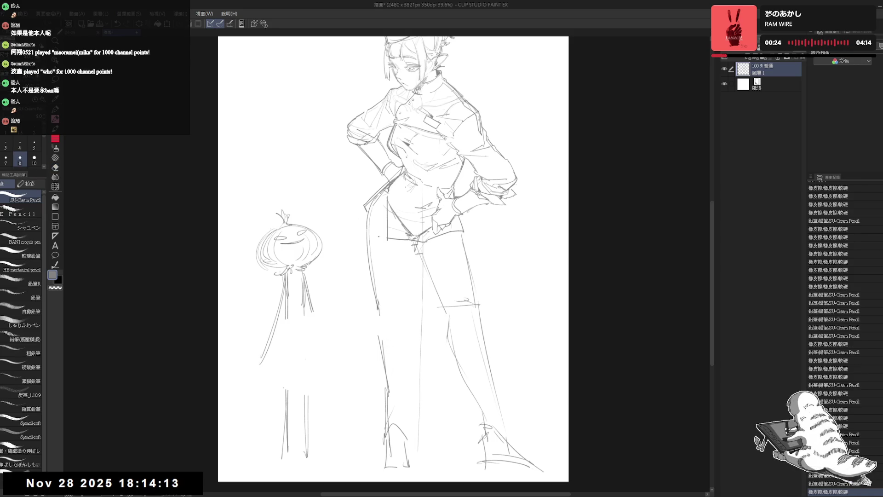
{"action": "left_click_drag", "start_coordinate": [379, 236], "coordinate": [387, 248]}
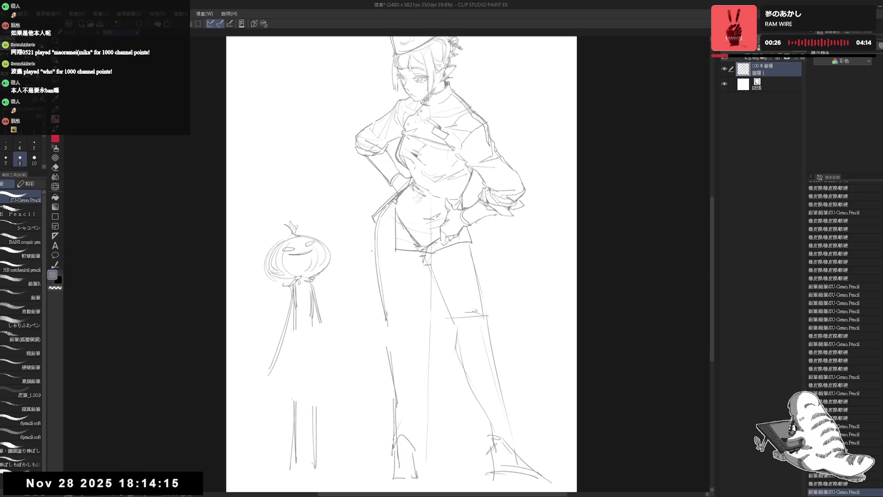